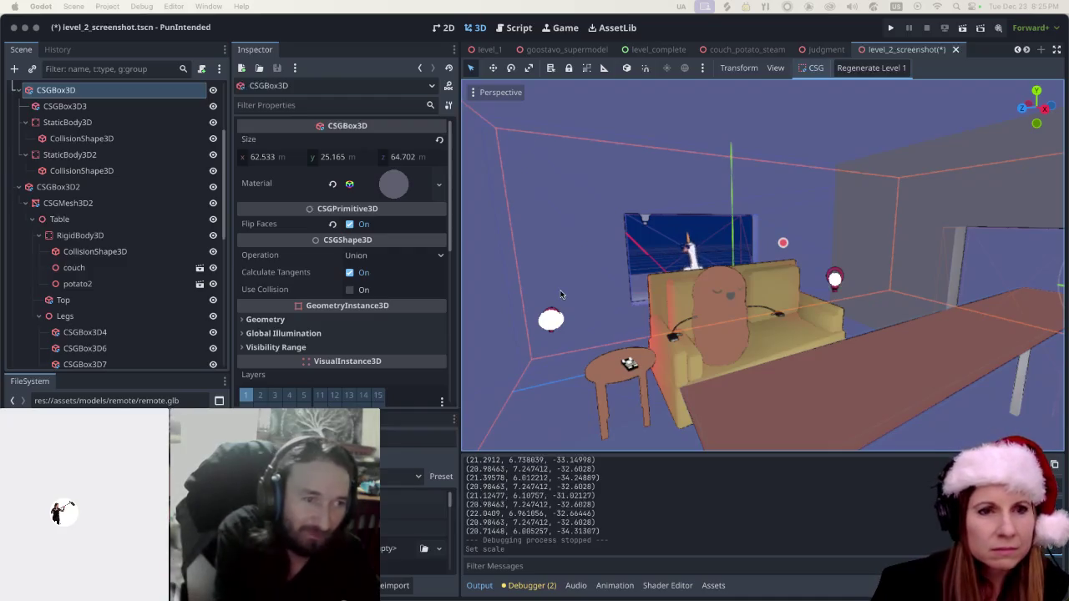
# Inspect the table top, potato2 character and room box by selecting each in the viewport.
pyautogui.click(765, 424)
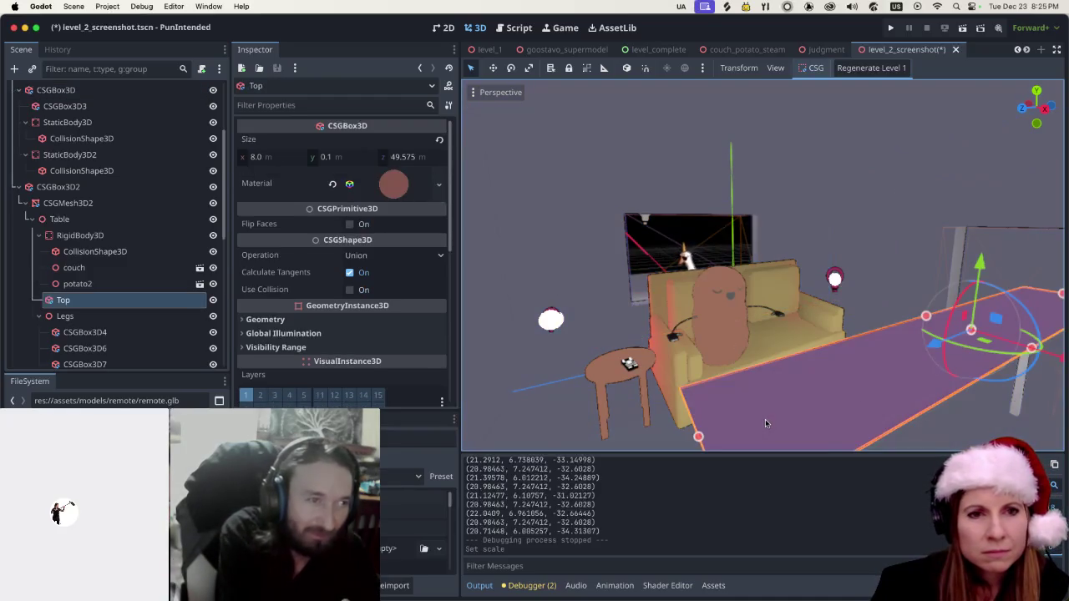
pyautogui.click(716, 317)
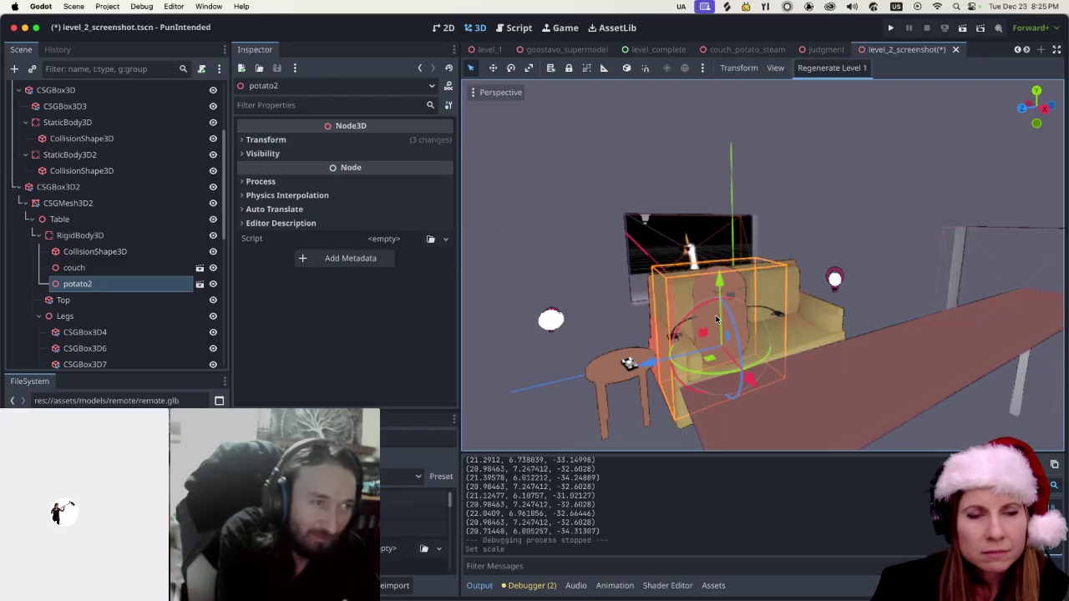
pyautogui.click(600, 305)
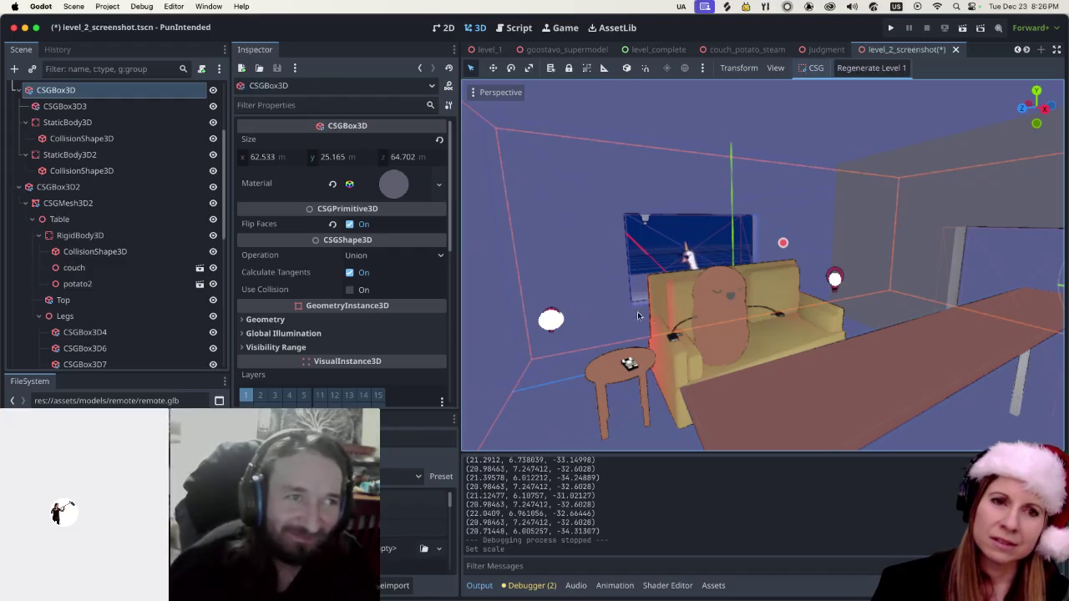
pyautogui.click(778, 406)
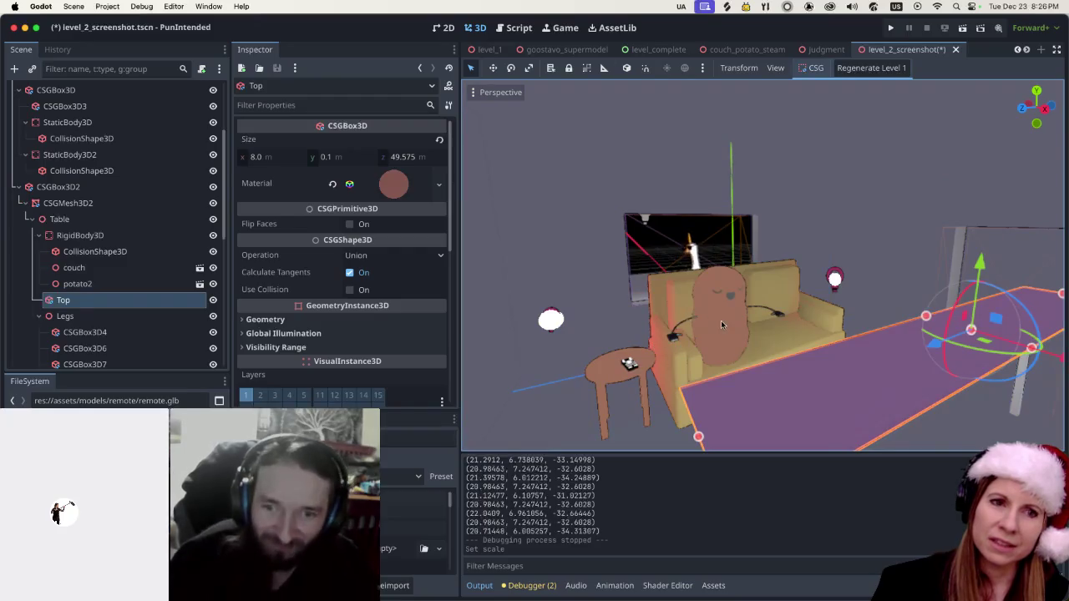
pyautogui.click(720, 320)
pyautogui.click(583, 242)
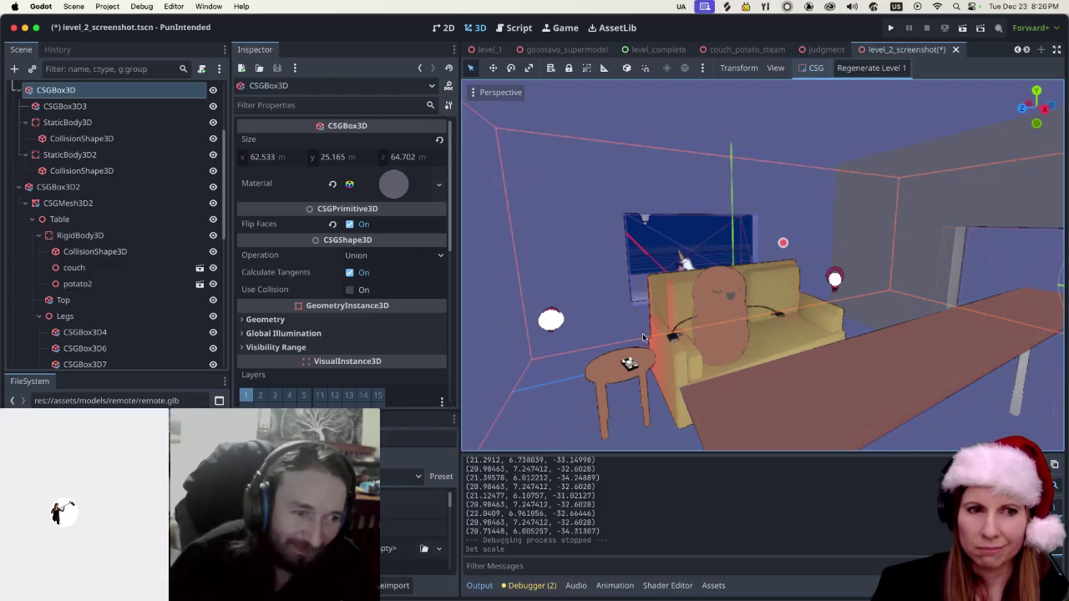
pyautogui.scroll(3, 710, 384)
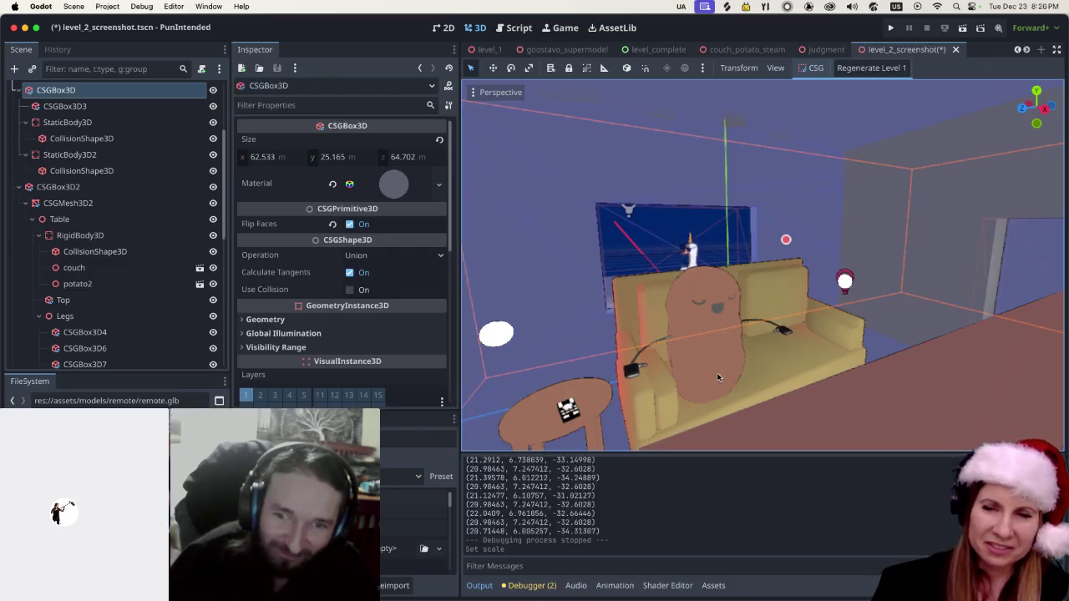
pyautogui.scroll(3, 712, 347)
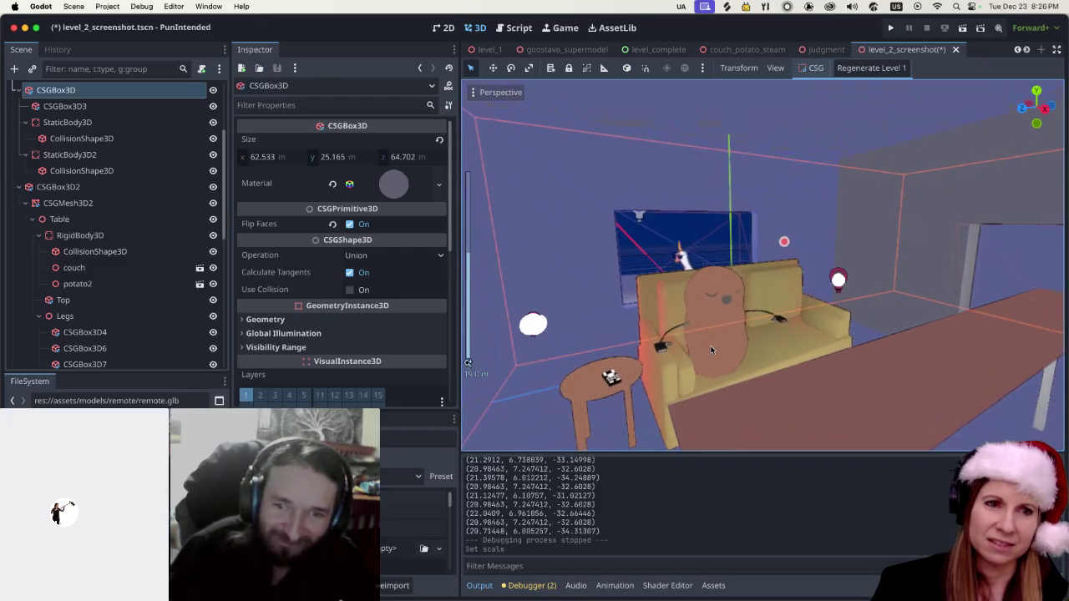
pyautogui.scroll(2, 712, 350)
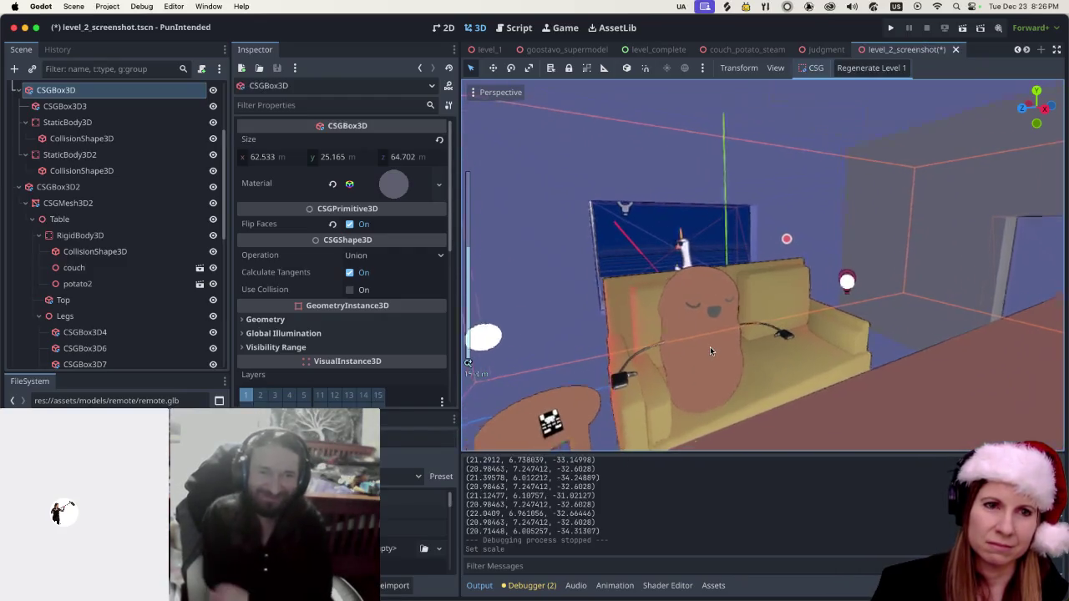
pyautogui.scroll(-5, 710, 346)
pyautogui.hscroll(-5, 710, 347)
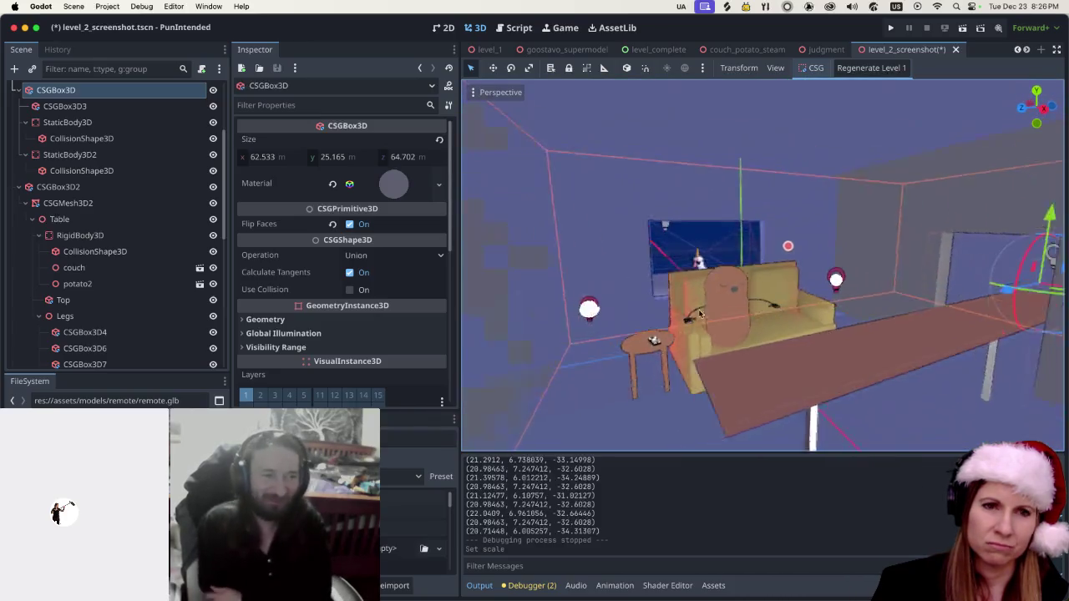
pyautogui.hscroll(5, 695, 316)
pyautogui.scroll(3, 724, 347)
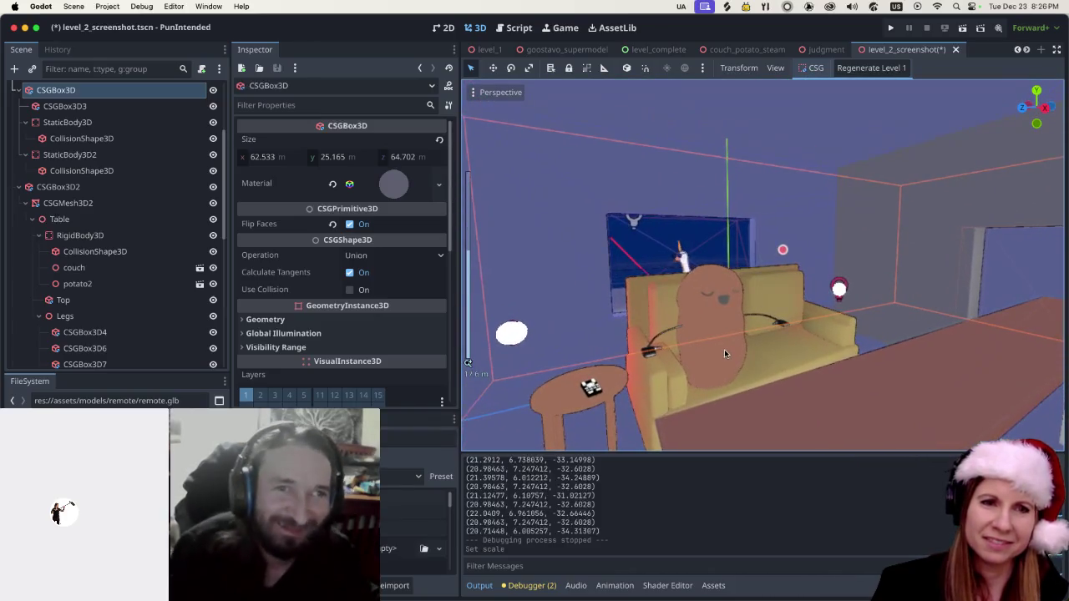
# Set couch.glb's couch material to the external grey.tres in Advanced Import Settings.
pyautogui.click(775, 342)
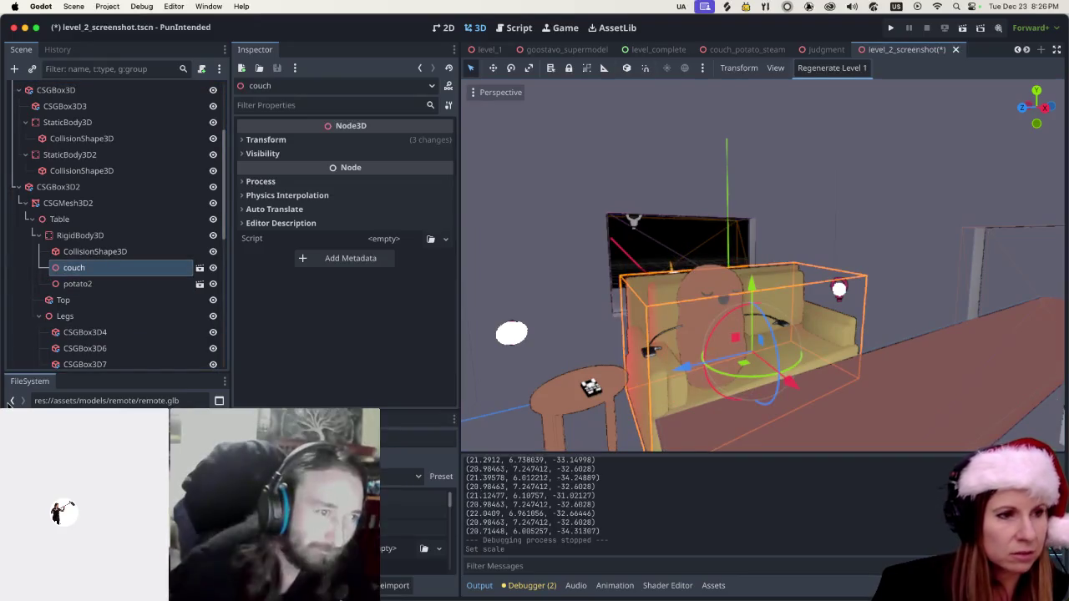
pyautogui.click(199, 267)
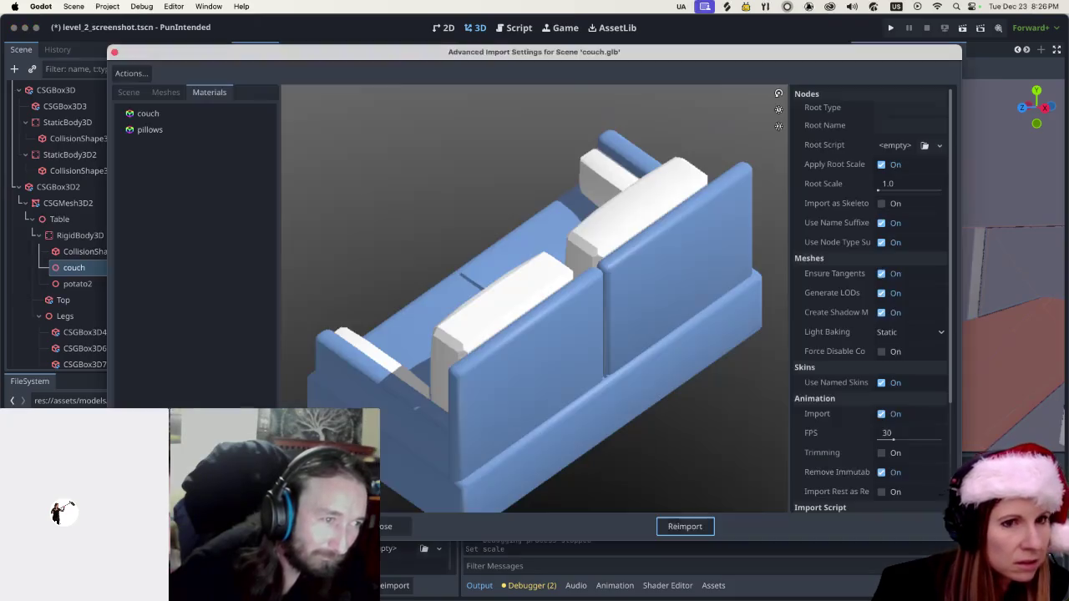
pyautogui.click(150, 113)
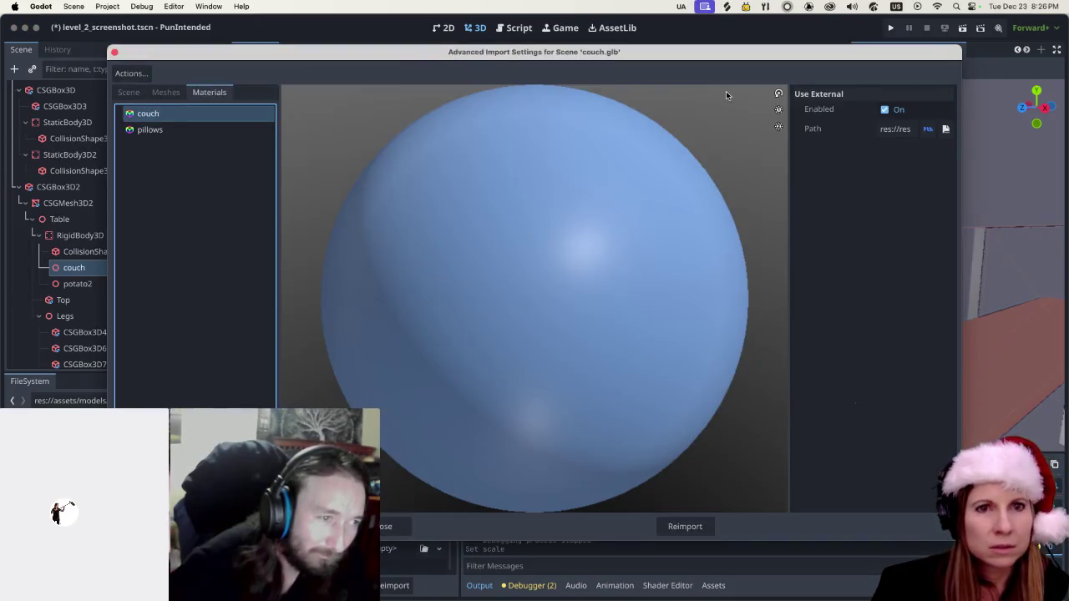
pyautogui.click(946, 130)
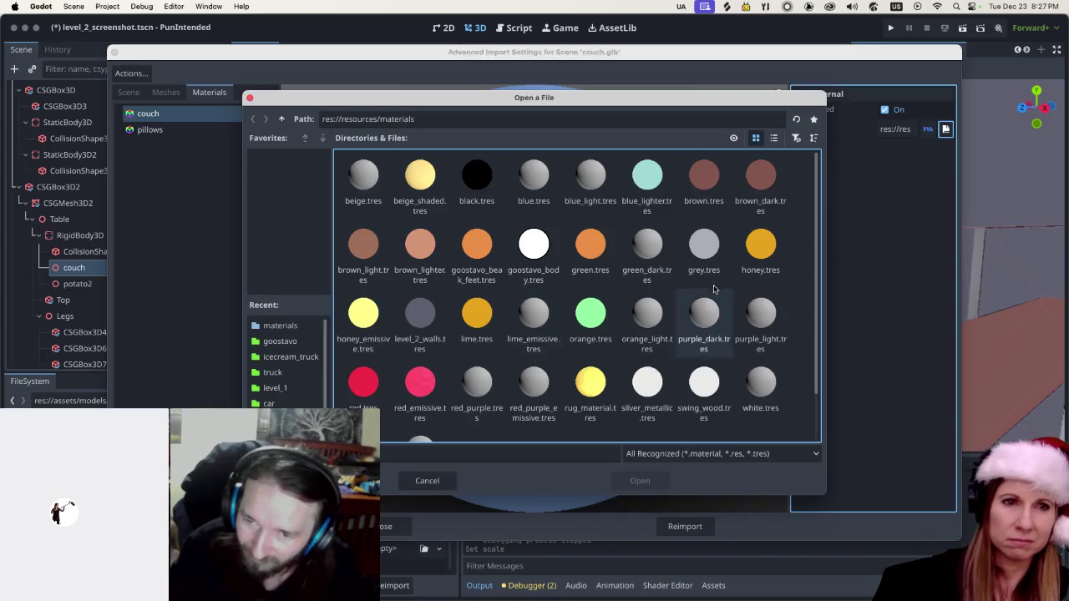
pyautogui.click(704, 247)
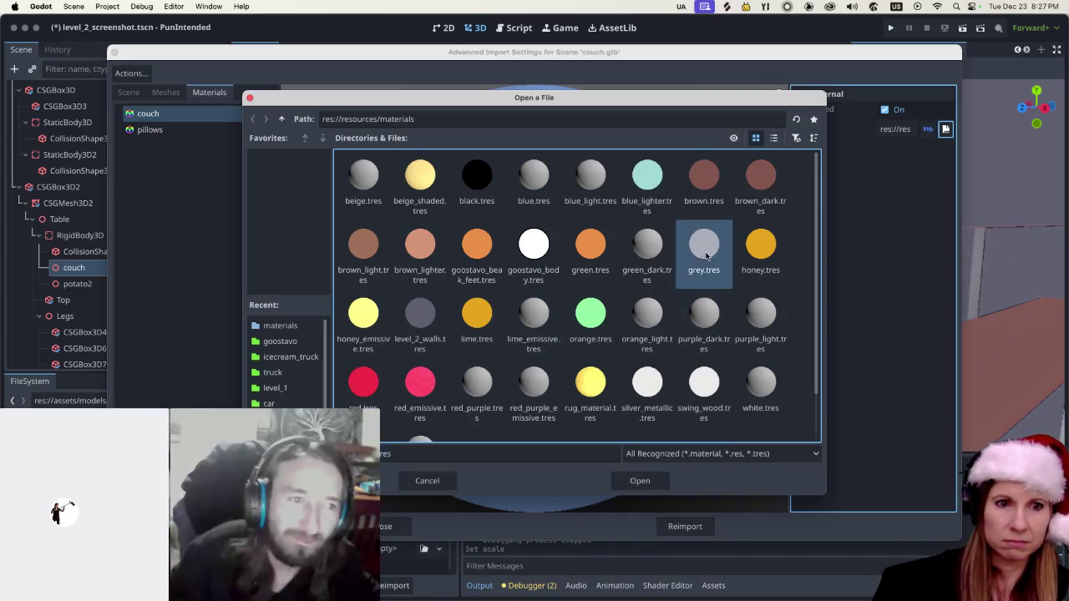
pyautogui.click(640, 481)
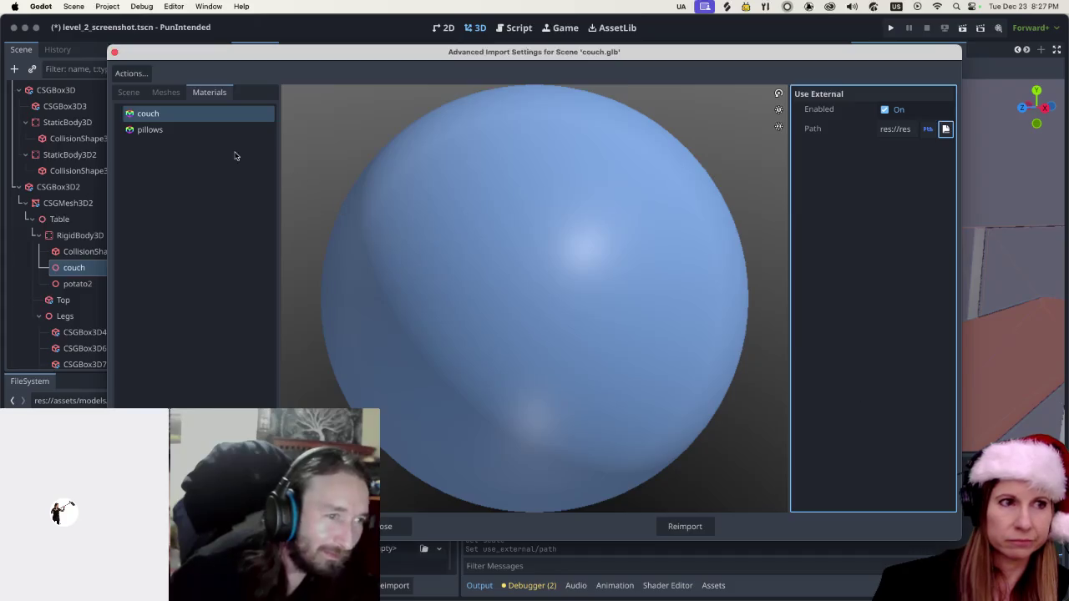
# Point the pillows material to grey.tres as well and reimport the couch.
pyautogui.click(226, 130)
pyautogui.click(948, 129)
pyautogui.click(696, 240)
pyautogui.click(643, 482)
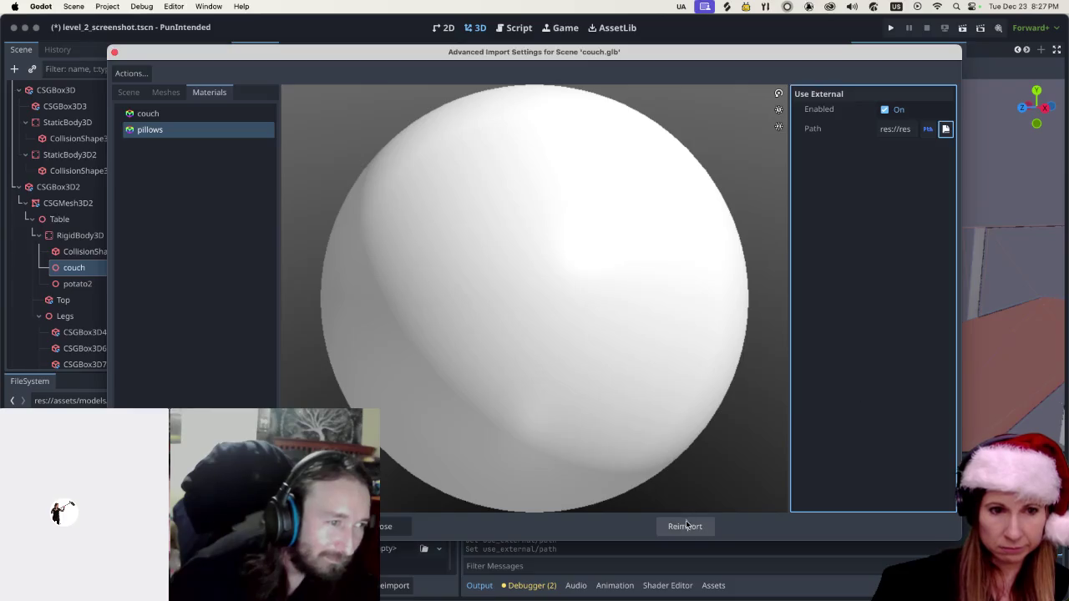
pyautogui.click(683, 525)
pyautogui.moveTo(813, 336)
pyautogui.mouseDown()
pyautogui.moveTo(692, 299)
pyautogui.moveTo(777, 359)
pyautogui.mouseUp()
pyautogui.scroll(3, 799, 375)
pyautogui.scroll(3, 799, 375)
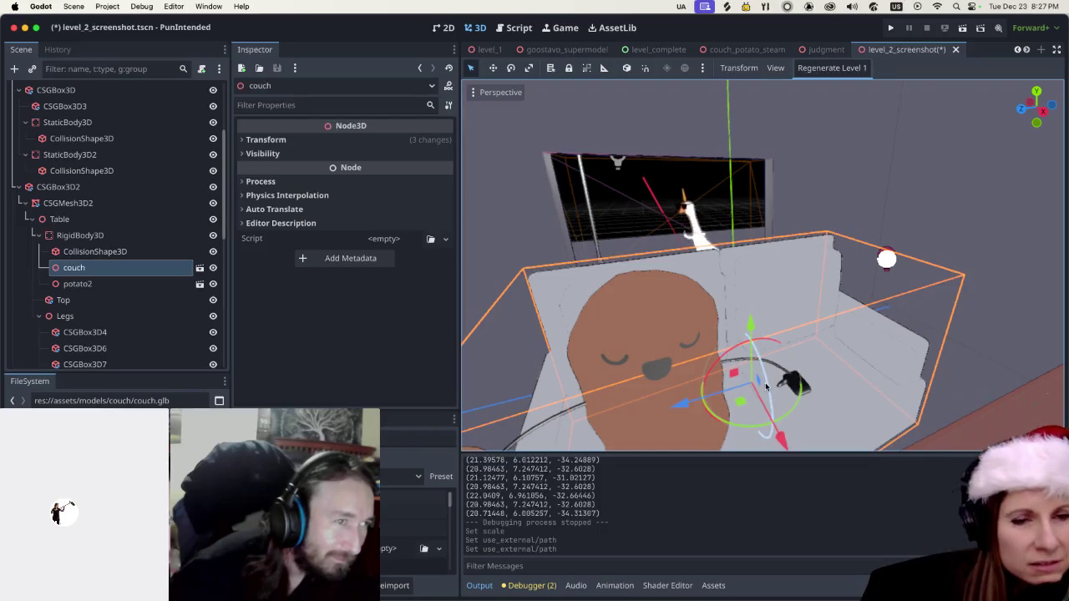
# Deselect CSGBox3D2 and save the living-room scene with Cmd+S.
pyautogui.scroll(-2, 766, 355)
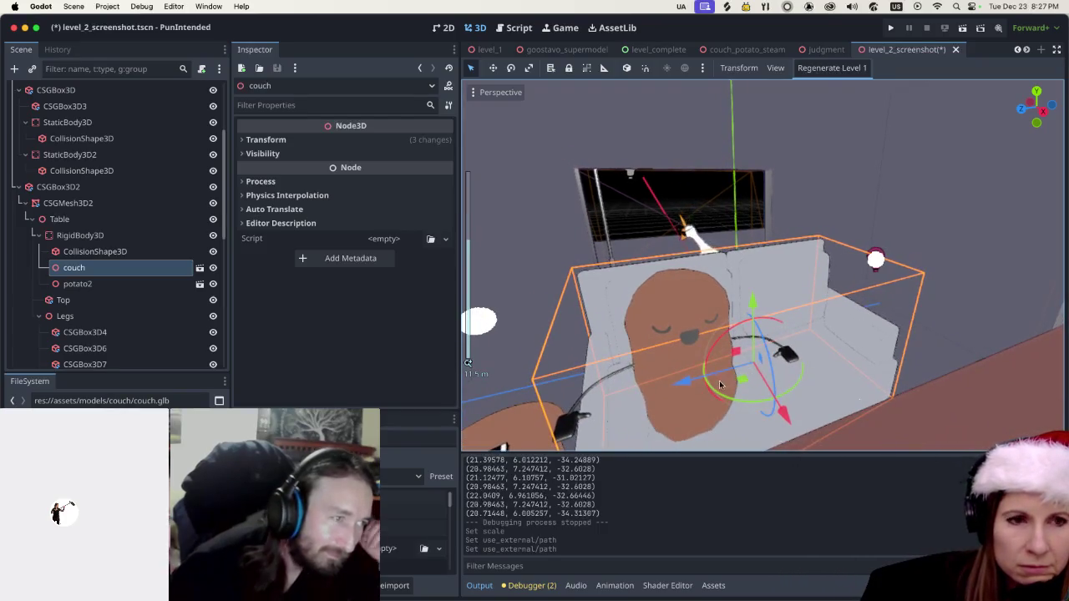
pyautogui.hscroll(-3, 681, 359)
pyautogui.scroll(-2, 681, 359)
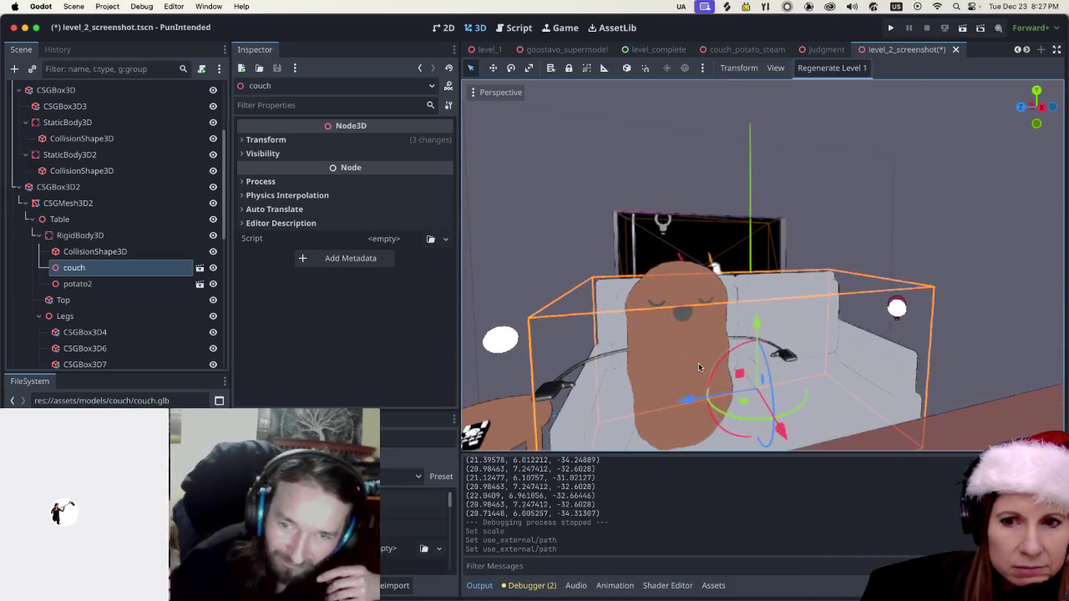
pyautogui.scroll(-2, 699, 369)
pyautogui.scroll(-2, 700, 368)
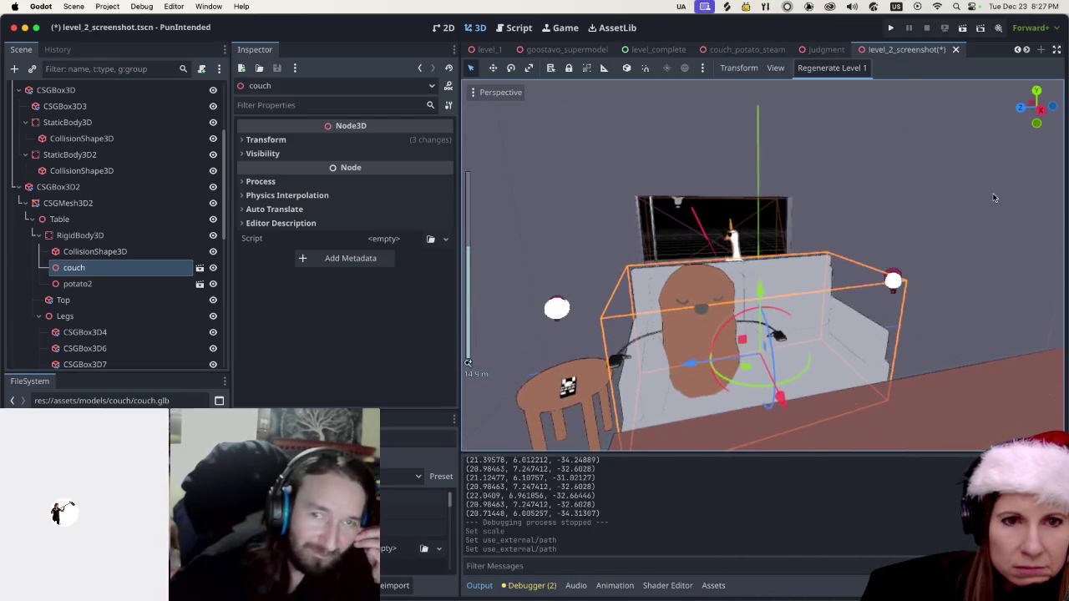
pyautogui.click(994, 198)
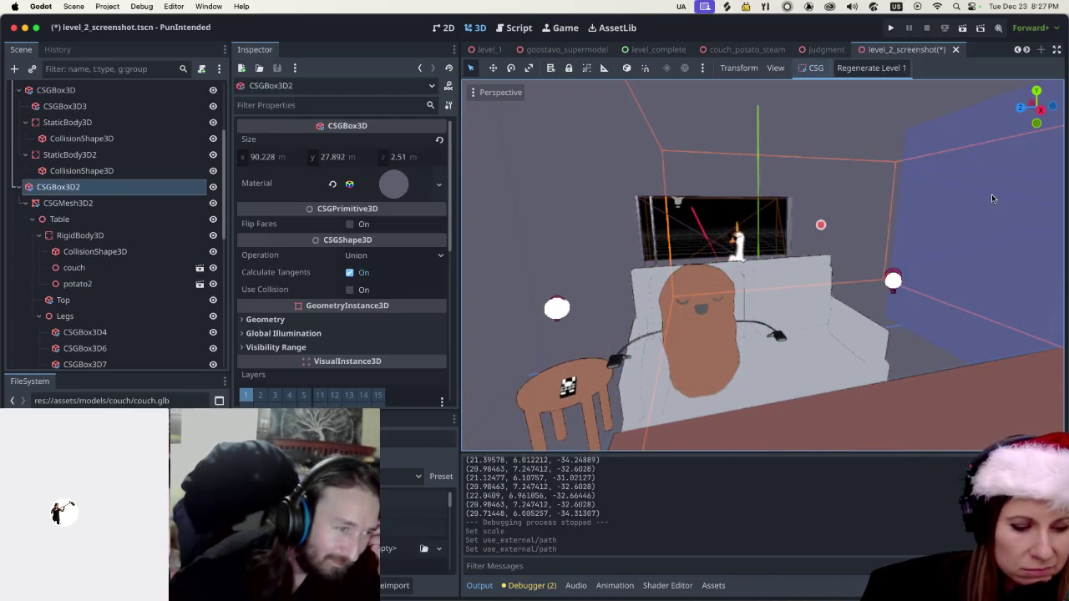
pyautogui.click(993, 198)
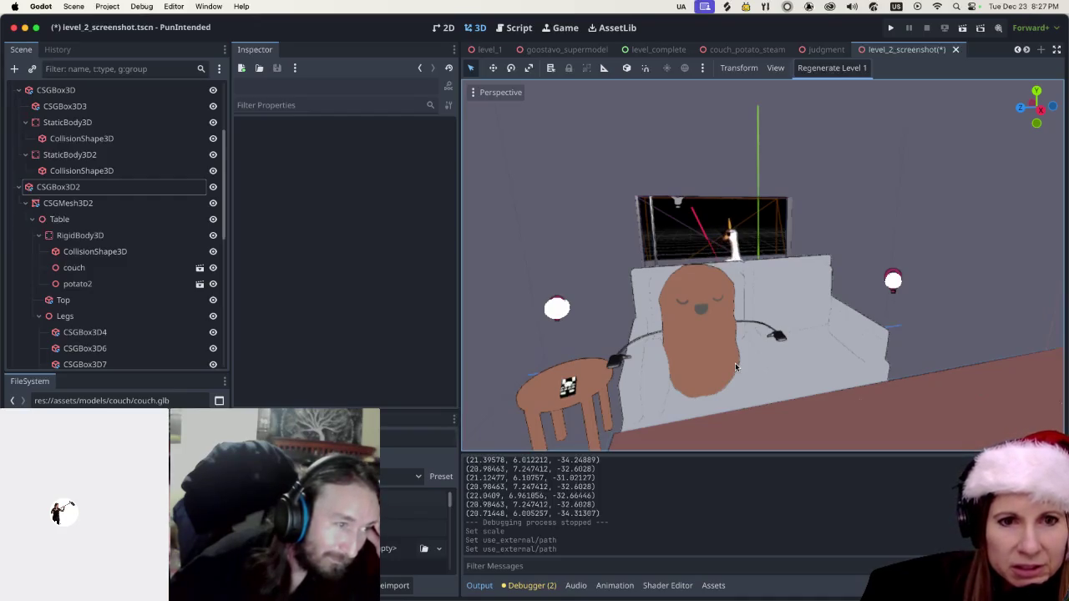
pyautogui.scroll(4, 735, 365)
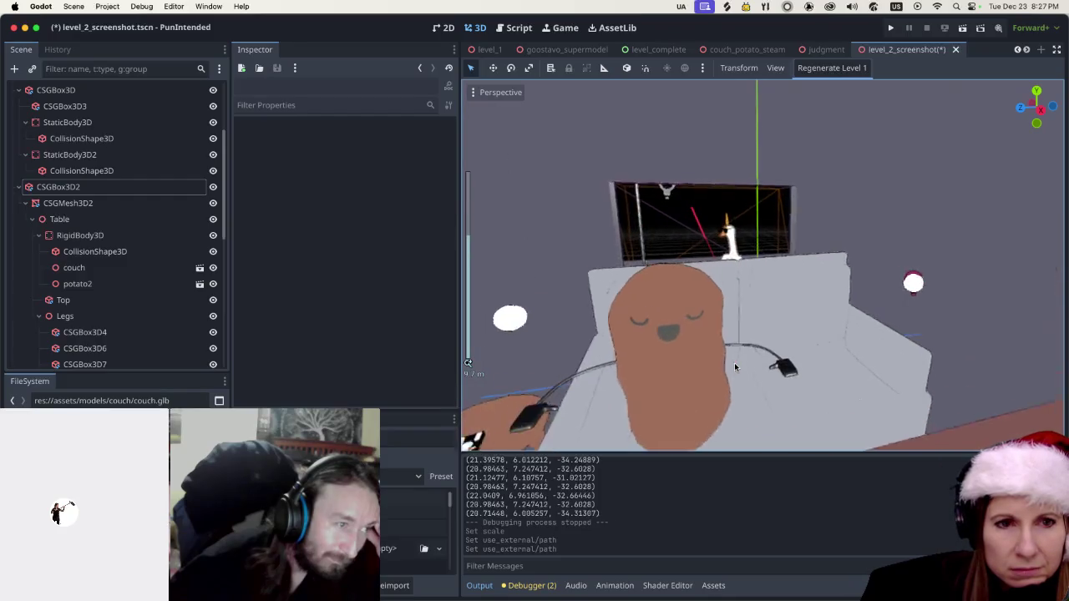
pyautogui.scroll(-2, 735, 360)
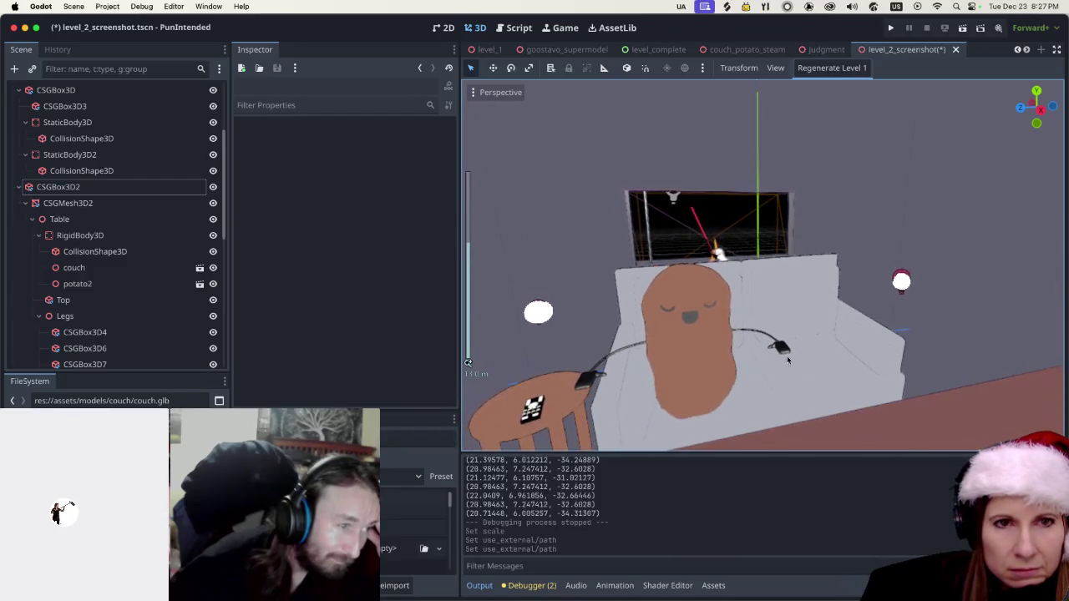
pyautogui.press('super+s')
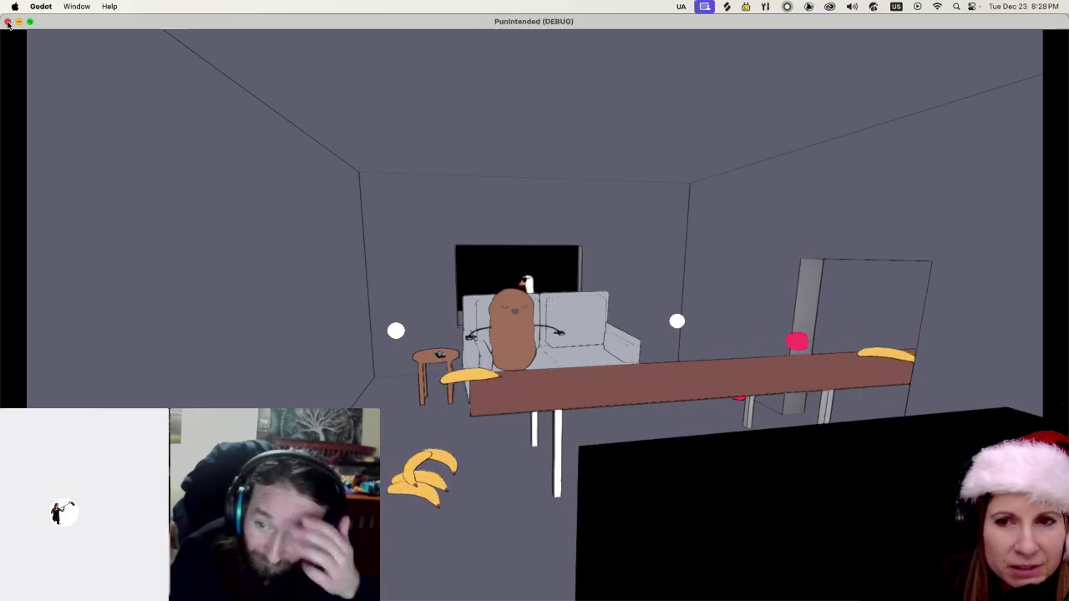
pyautogui.click(9, 23)
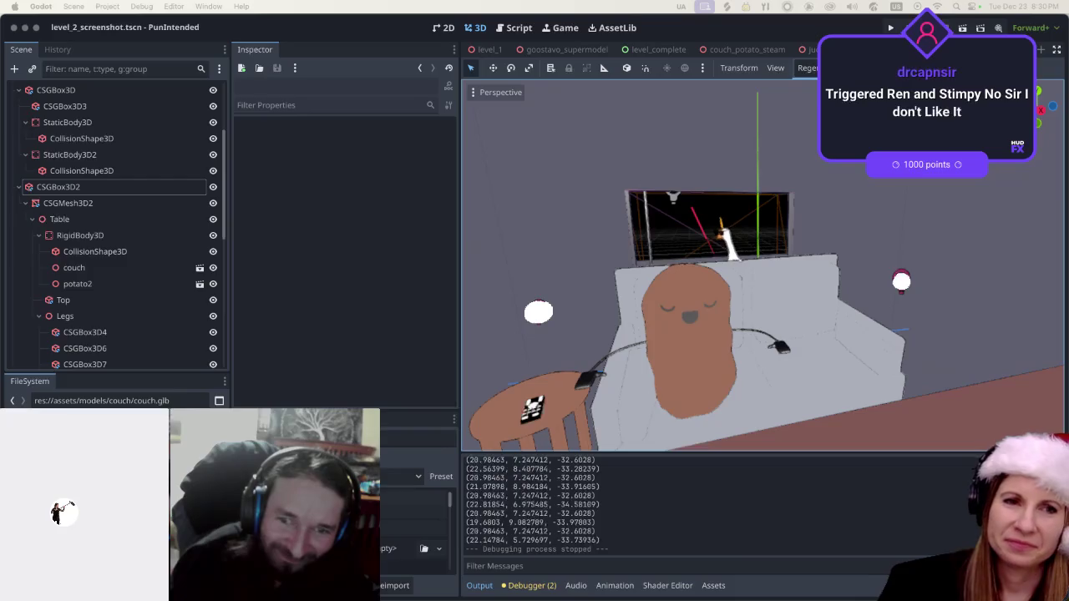
# Select CSGBox3D, then the couch node, zoom around the couch, and switch to the browser.
pyautogui.click(936, 181)
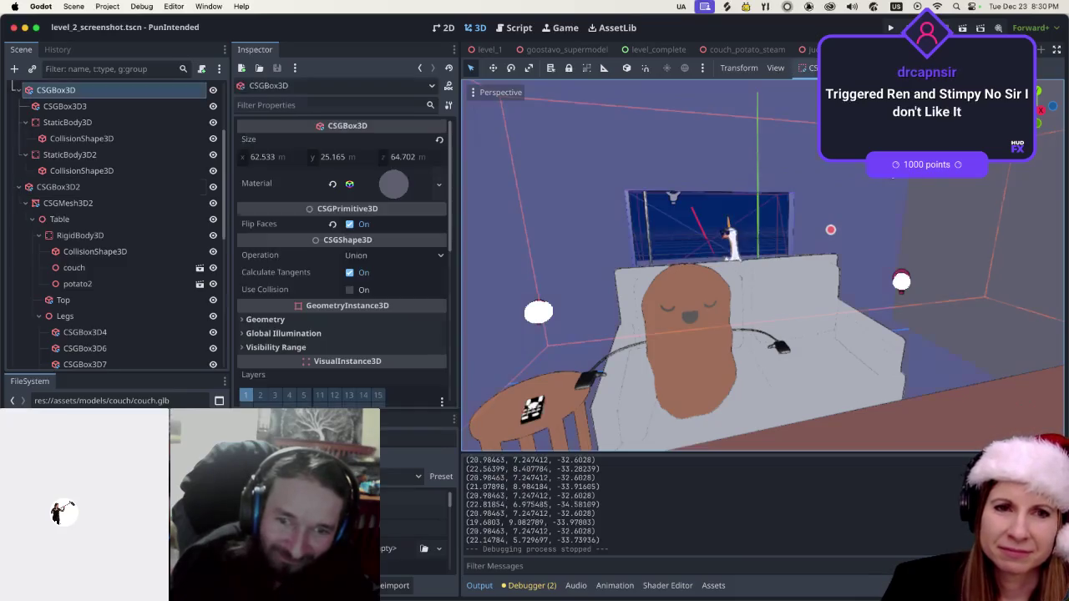
pyautogui.click(779, 365)
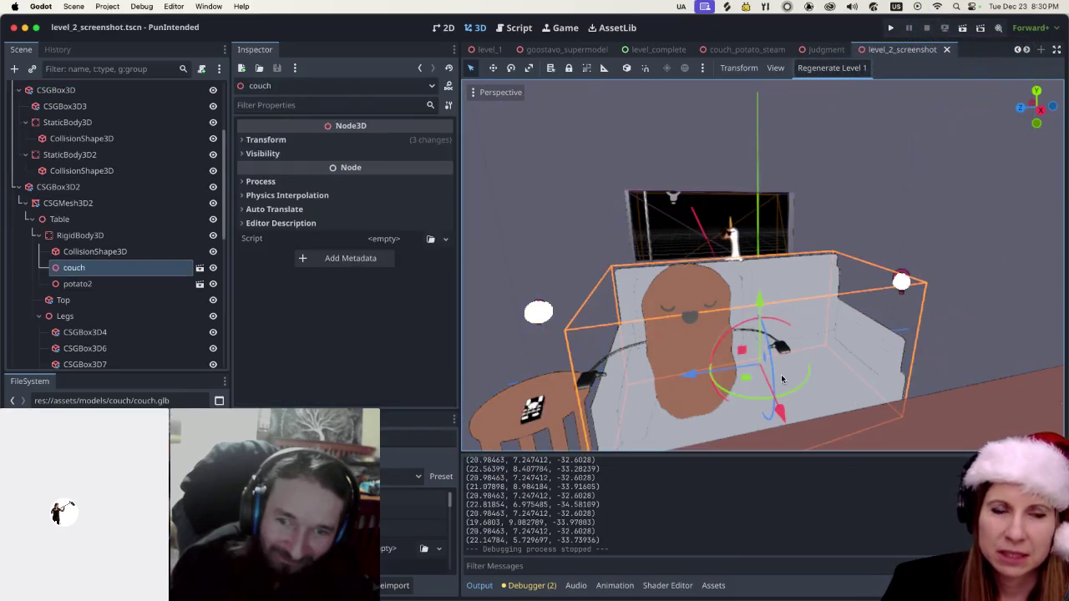
pyautogui.scroll(-5, 777, 363)
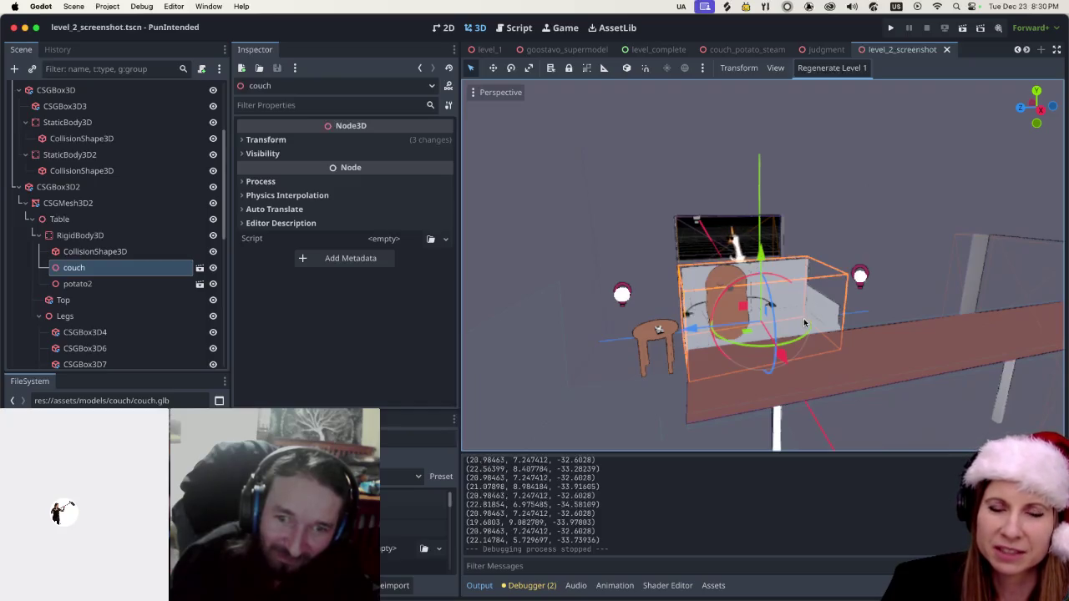
pyautogui.scroll(5, 867, 320)
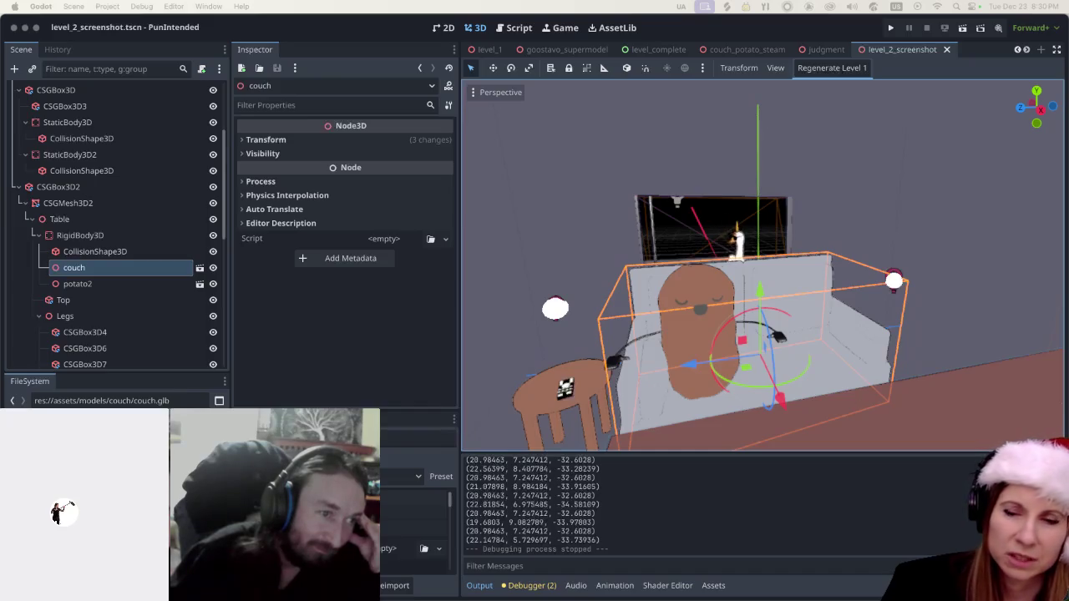
pyautogui.scroll(3, 659, 231)
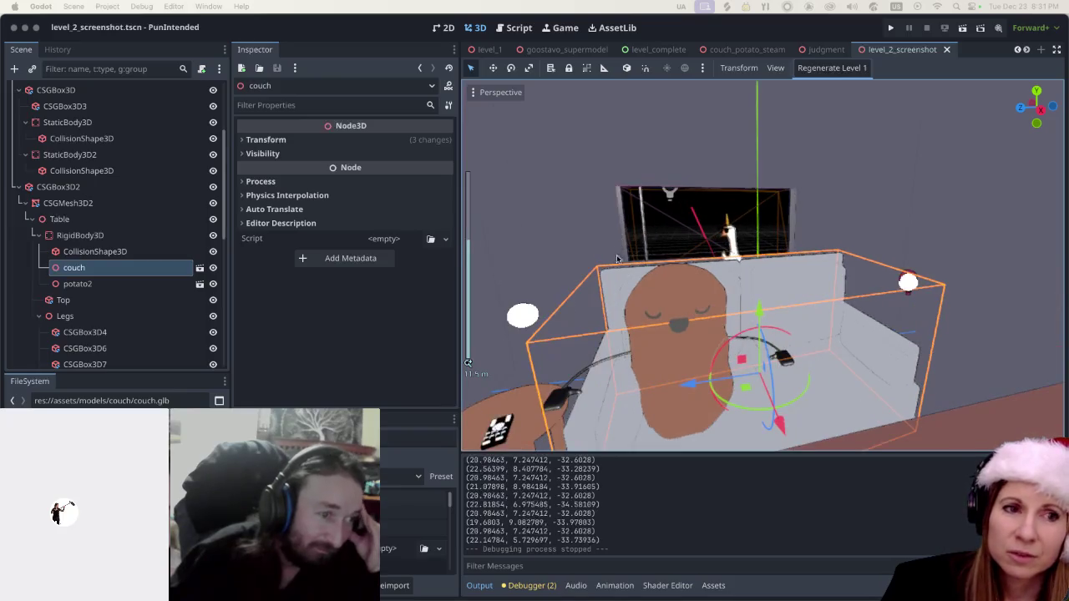
pyautogui.scroll(-2, 639, 263)
pyautogui.hscroll(-5, 624, 282)
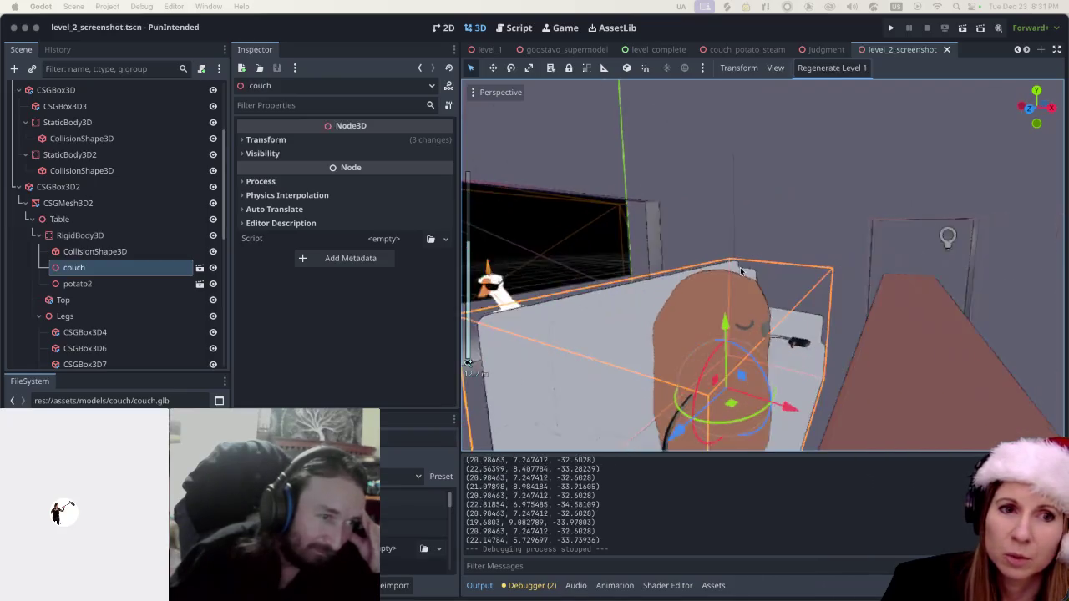
pyautogui.hscroll(5, 835, 293)
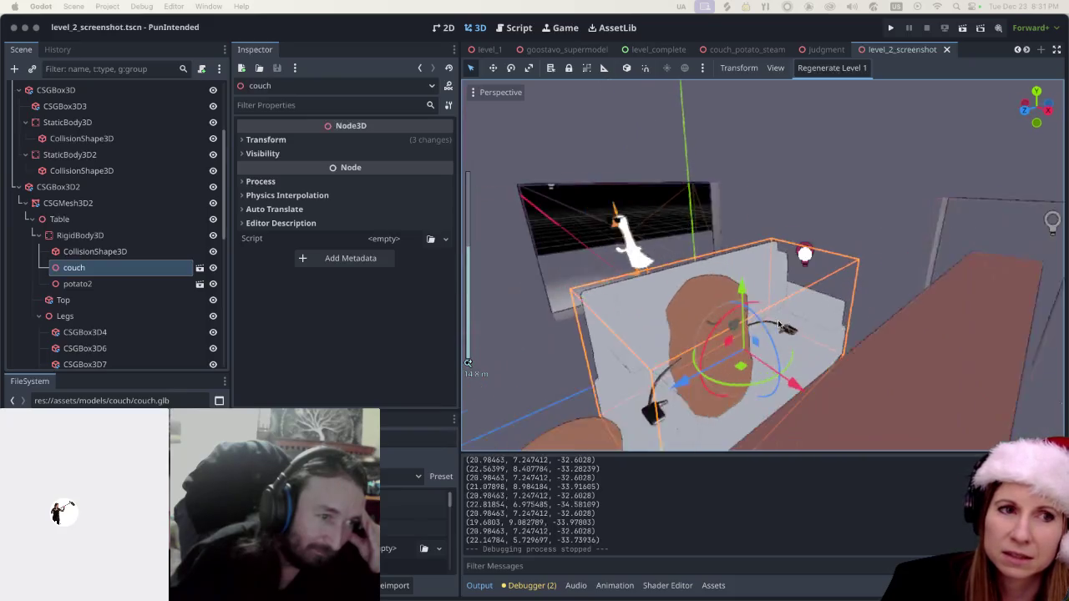
pyautogui.scroll(-5, 704, 355)
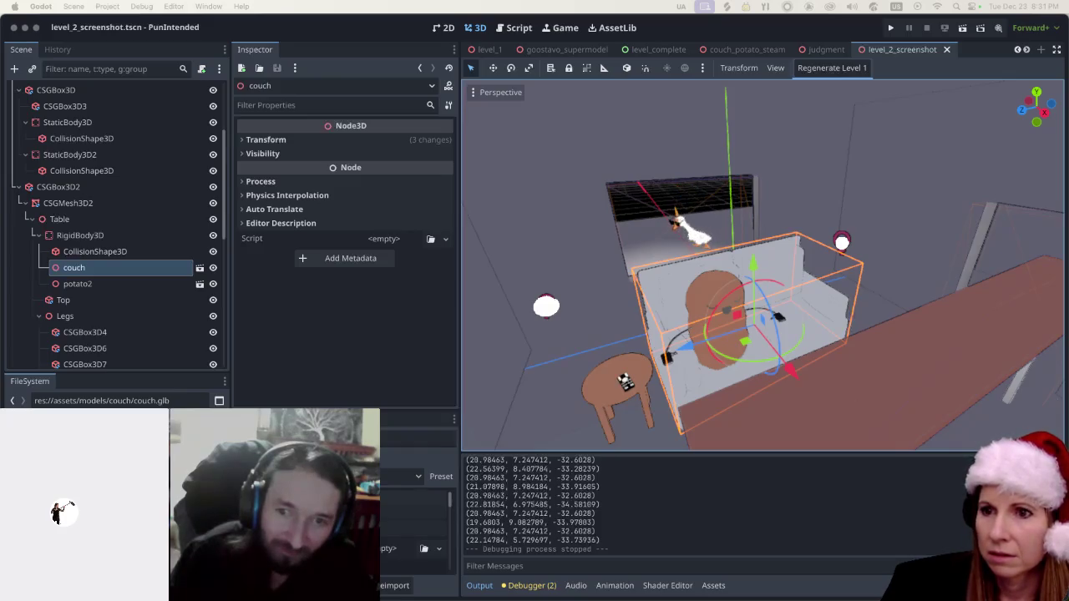
pyautogui.press('super+Tab')
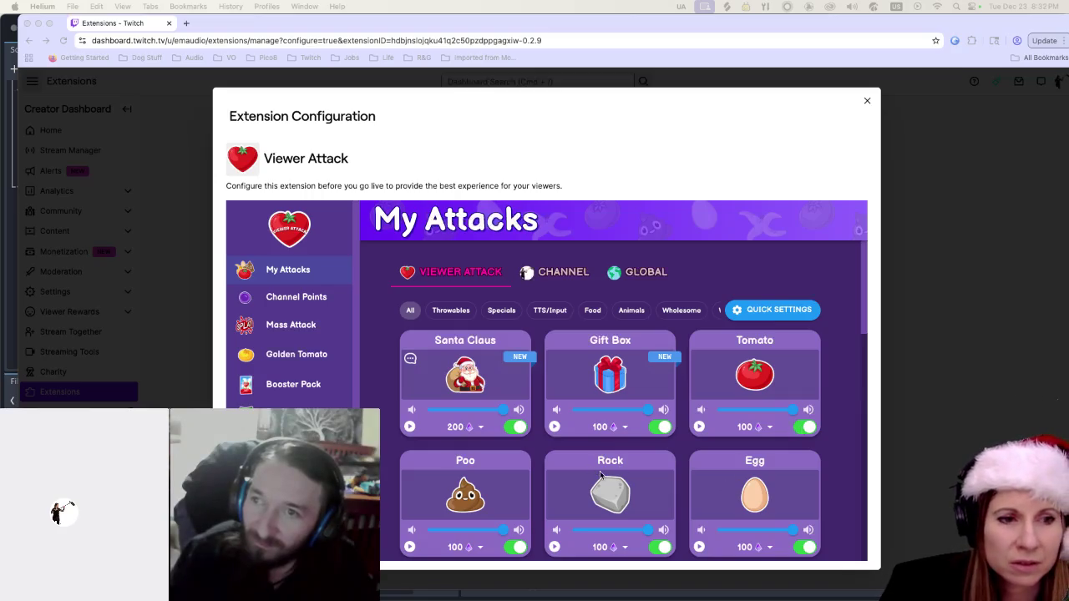
# Browse the My Attacks list, paging through to pages 2 and 3.
pyautogui.scroll(-5, 594, 475)
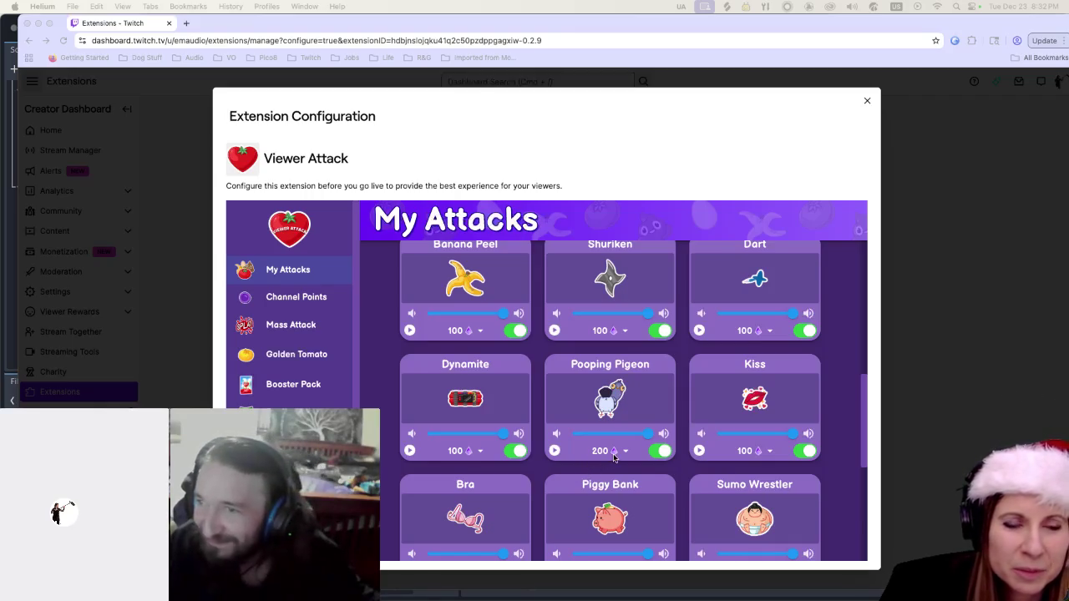
pyautogui.scroll(-5, 608, 459)
pyautogui.scroll(3, 612, 458)
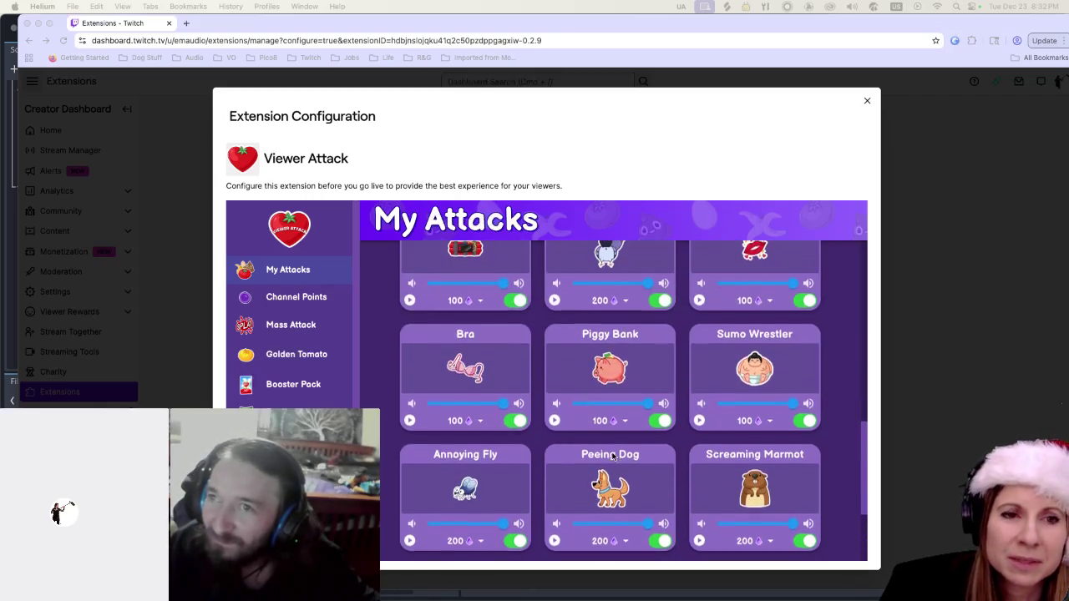
pyautogui.scroll(-3, 614, 454)
pyautogui.scroll(-1, 614, 454)
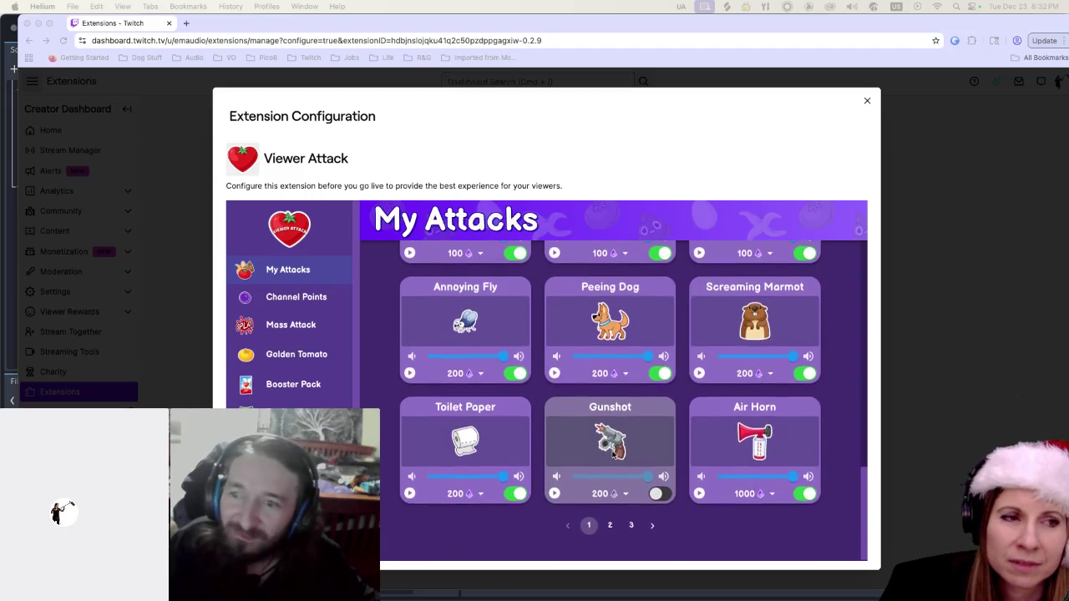
pyautogui.scroll(10, 613, 454)
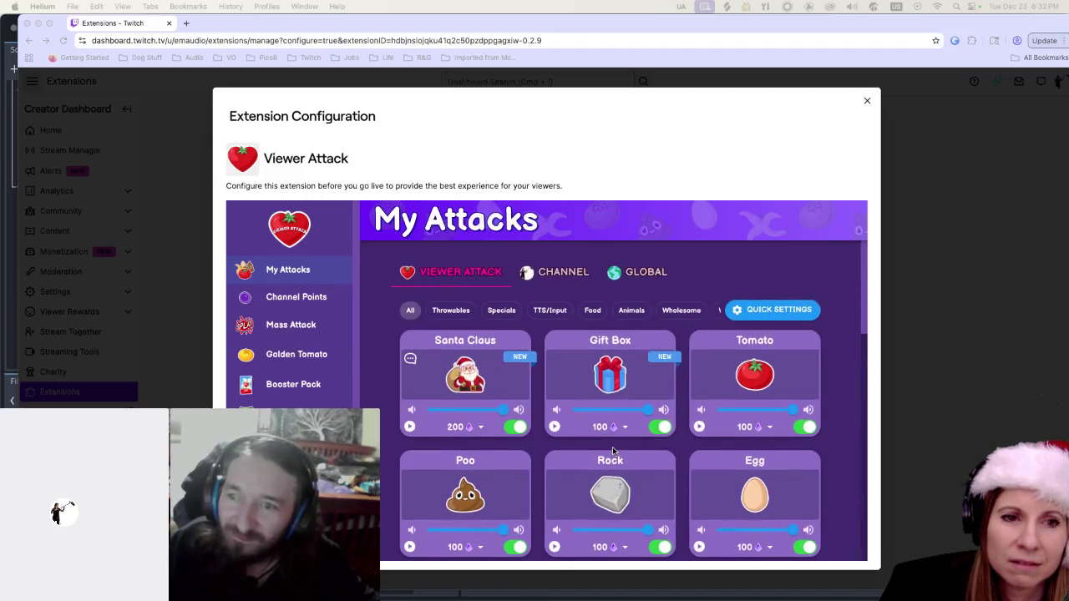
pyautogui.scroll(-3, 611, 452)
pyautogui.scroll(-10, 610, 452)
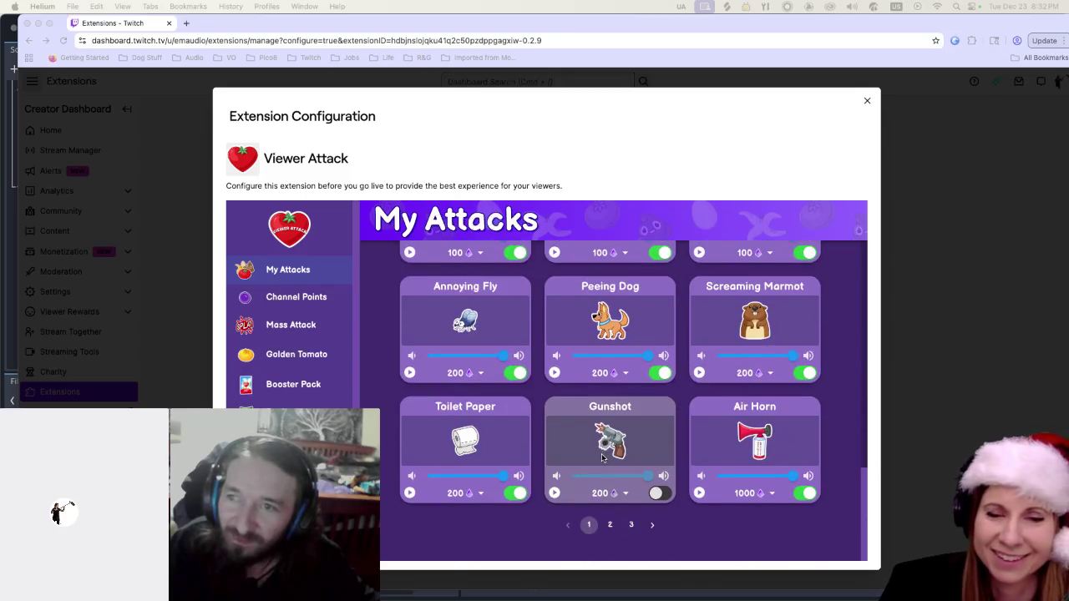
pyautogui.scroll(10, 604, 455)
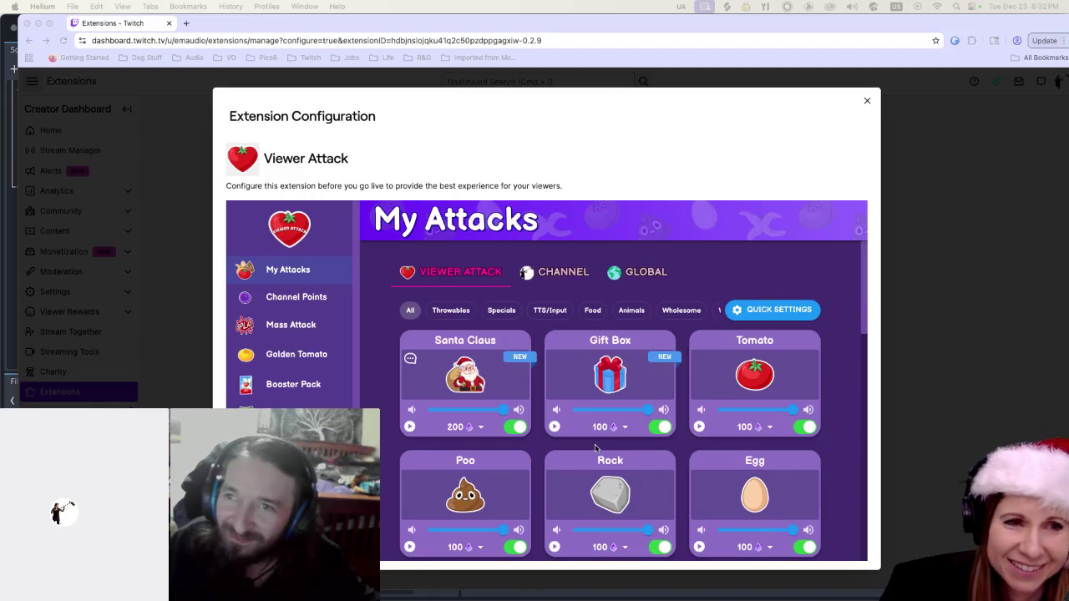
pyautogui.scroll(-10, 451, 426)
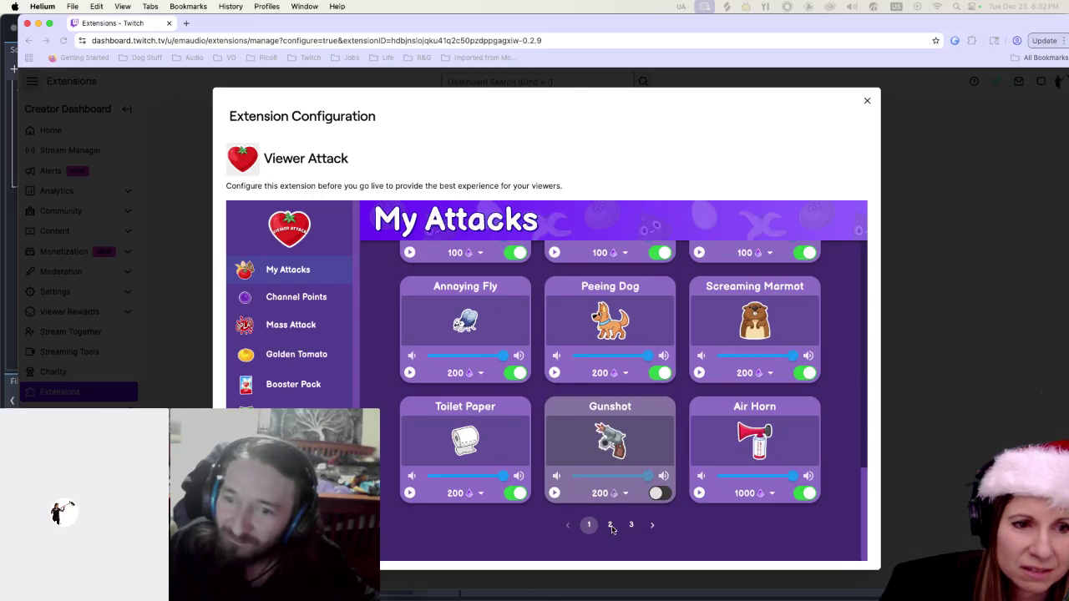
pyautogui.click(610, 524)
pyautogui.click(631, 525)
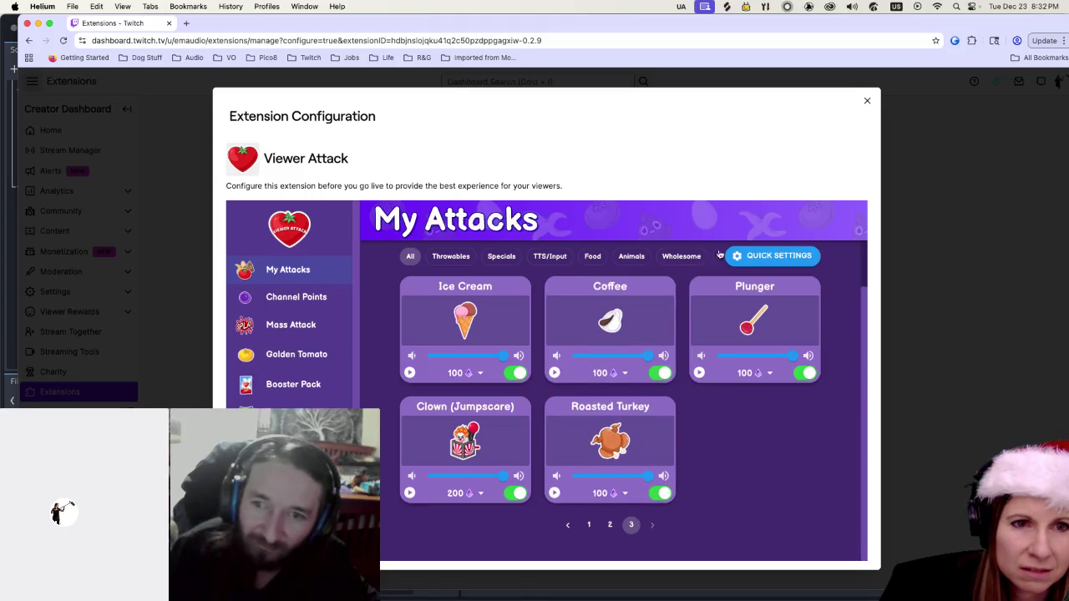
# Filter the attacks to Wholesome, then TTS/Input, and test-play Sing a Song.
pyautogui.click(689, 259)
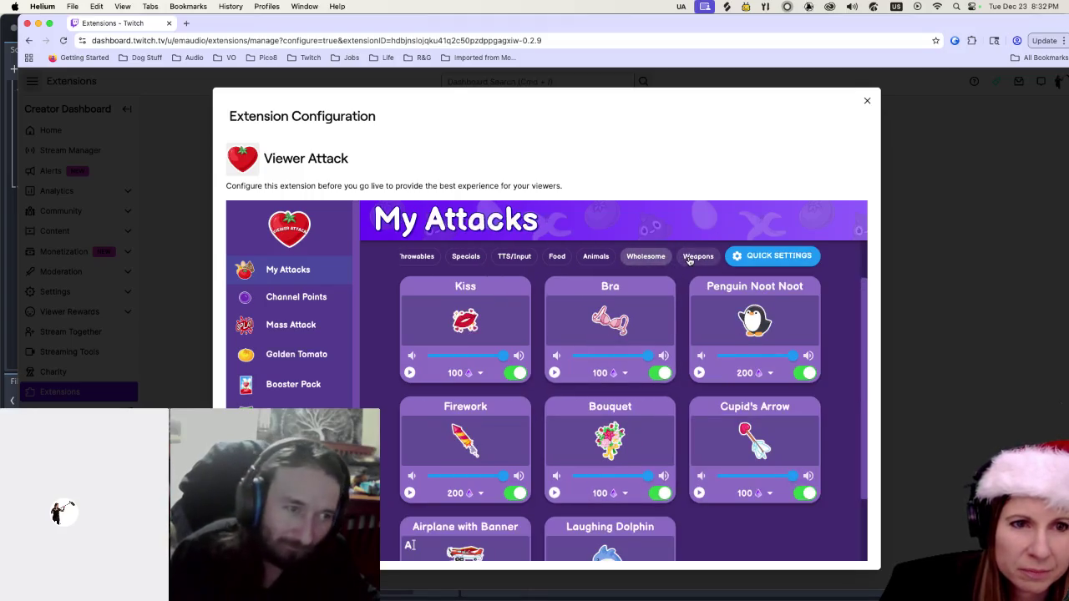
pyautogui.scroll(-3, 585, 292)
pyautogui.scroll(5, 523, 322)
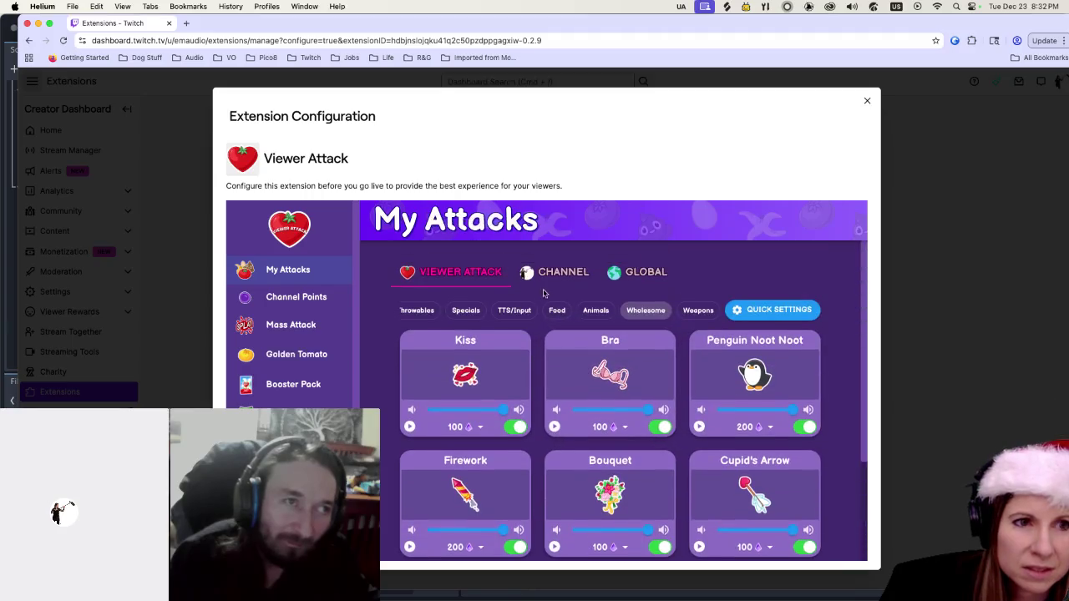
pyautogui.click(520, 314)
pyautogui.scroll(-1, 429, 497)
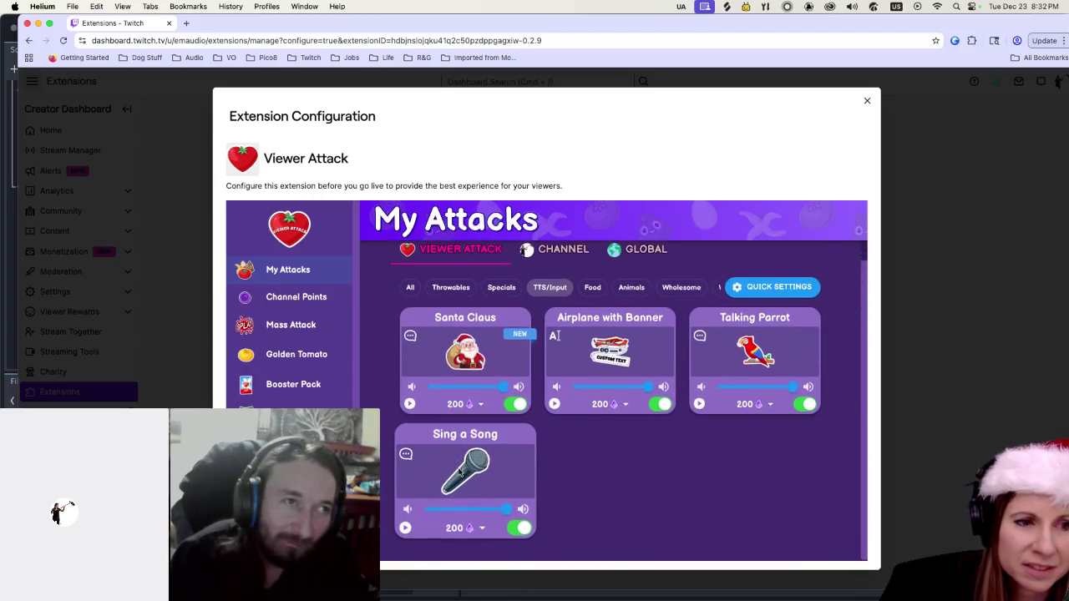
pyautogui.click(403, 529)
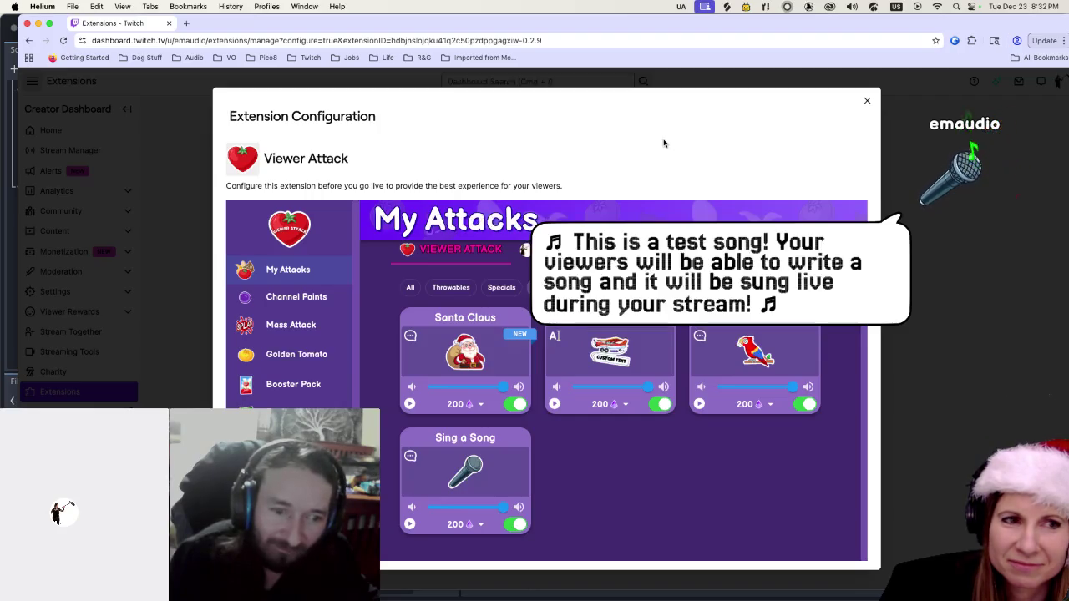
# Filter to Throwables, test-throw Tomato and Egg, and close the Viewer Attack configuration.
pyautogui.click(472, 292)
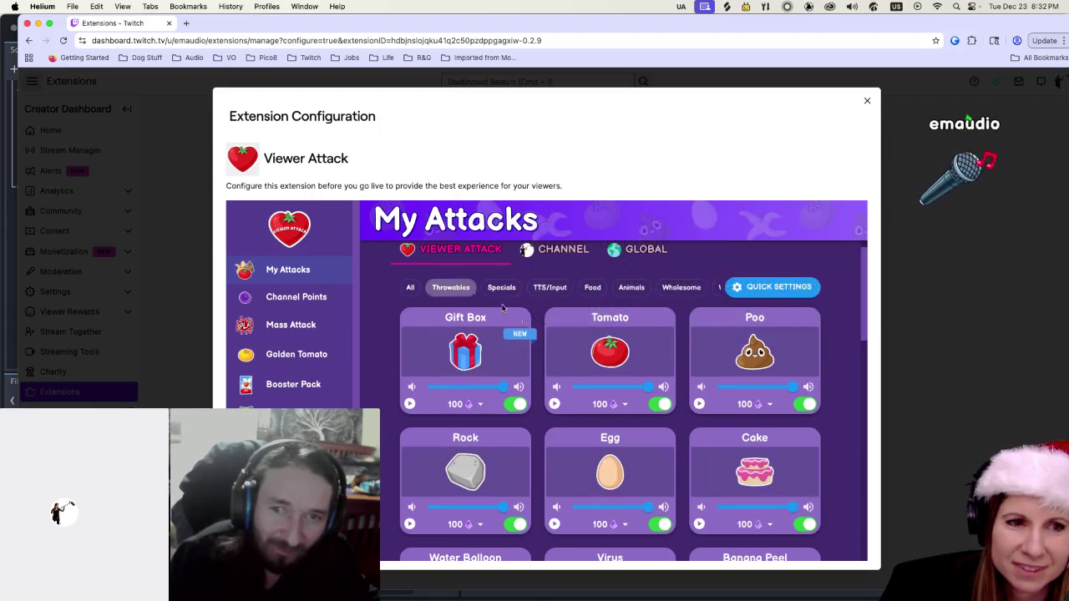
pyautogui.click(551, 407)
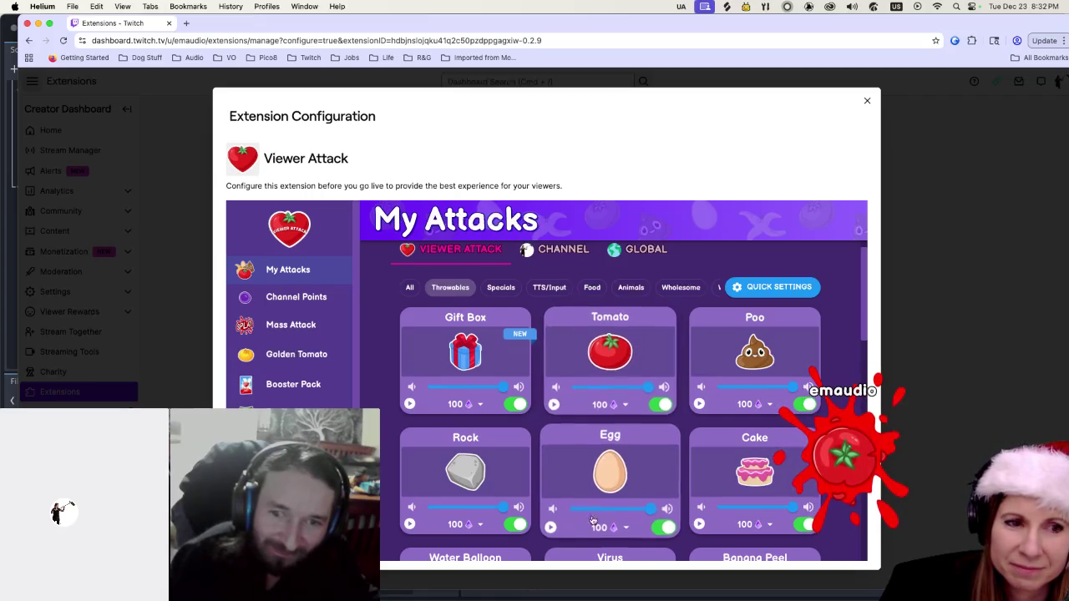
pyautogui.click(551, 527)
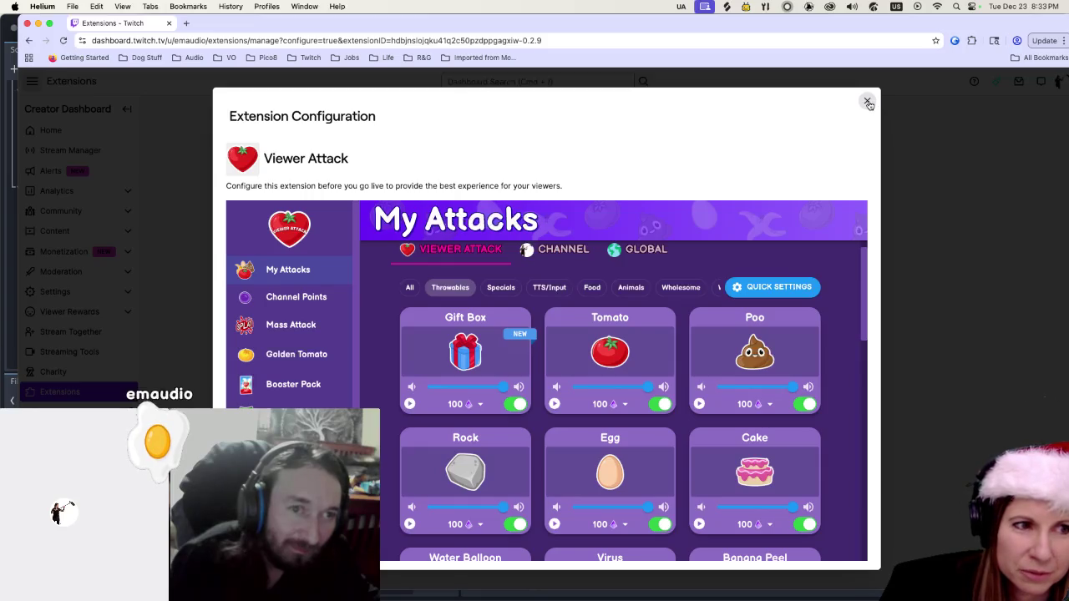
pyautogui.click(869, 102)
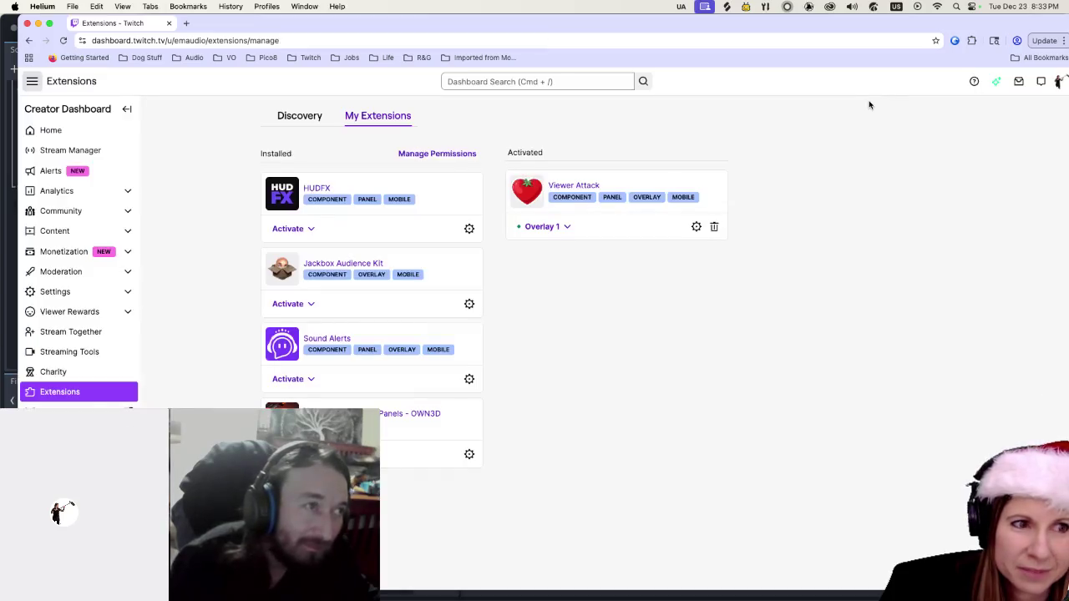
# Switch back to the Godot editor showing level_2_screenshot.tscn with Ctrl+Left.
pyautogui.hotkey('ctrl', 'Left')
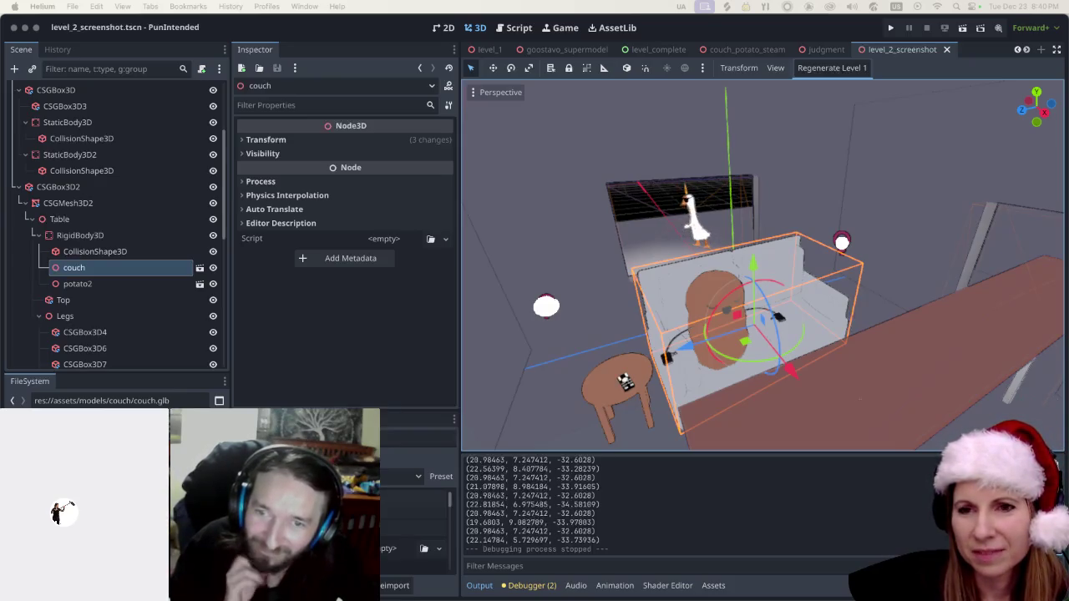
# Focus Godot and run the project to reach the RHYTHM & GOOSE main menu.
pyautogui.click(720, 86)
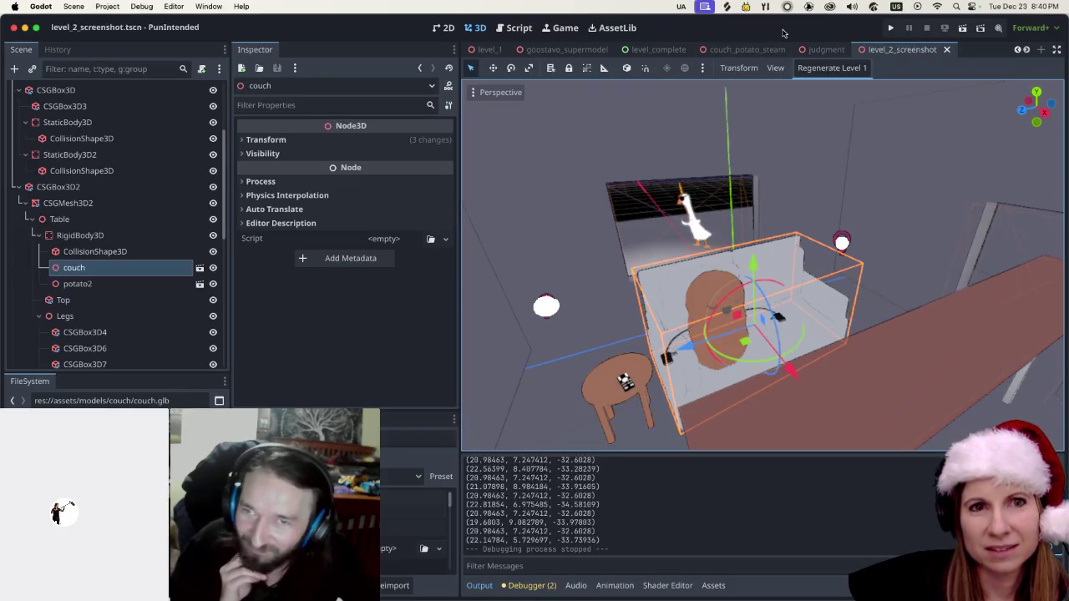
pyautogui.click(890, 27)
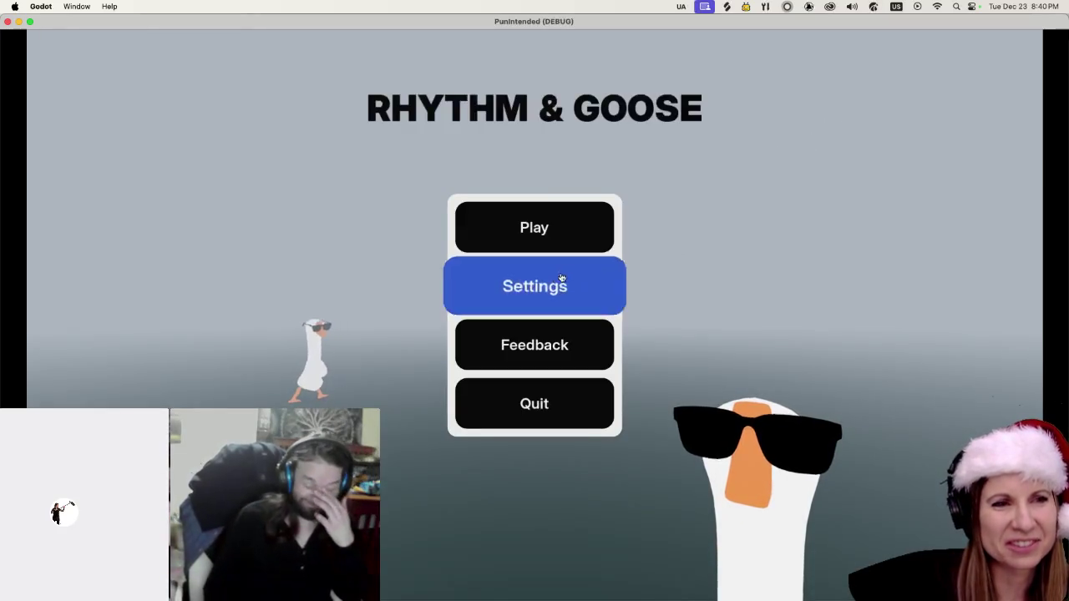
# Raise the game volume to 79% in Settings, then return to the main menu.
pyautogui.click(560, 284)
pyautogui.moveTo(289, 209)
pyautogui.mouseDown()
pyautogui.moveTo(415, 229)
pyautogui.moveTo(768, 231)
pyautogui.mouseUp()
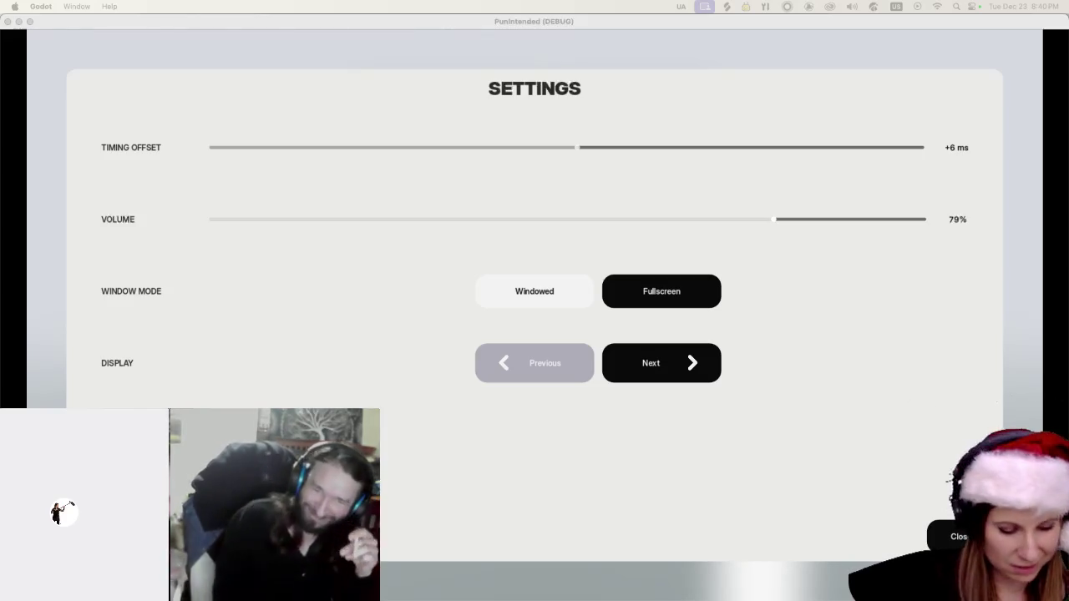
pyautogui.click(802, 341)
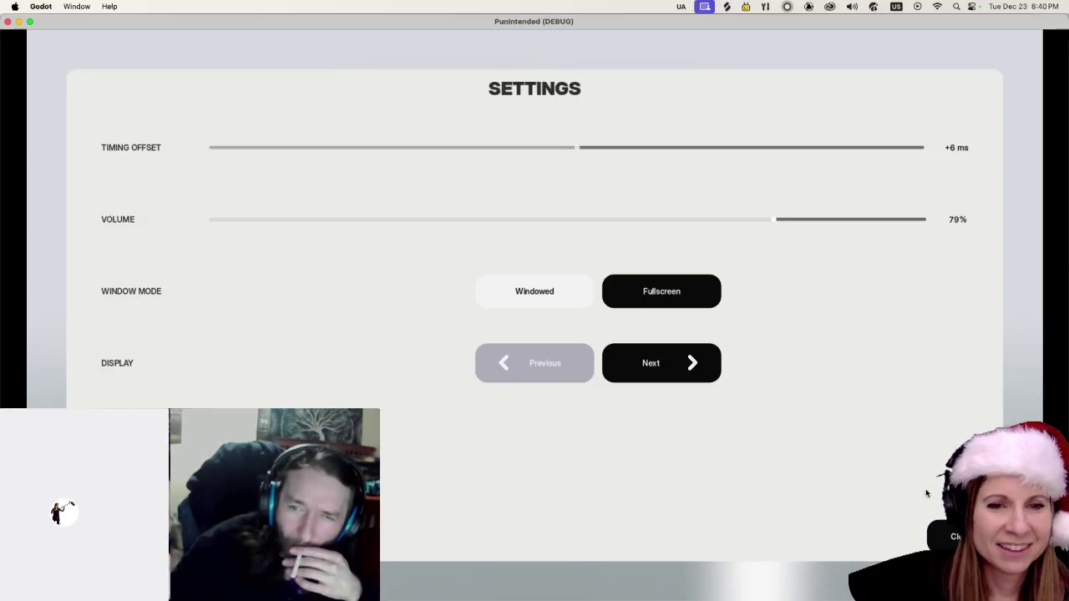
pyautogui.press('Escape')
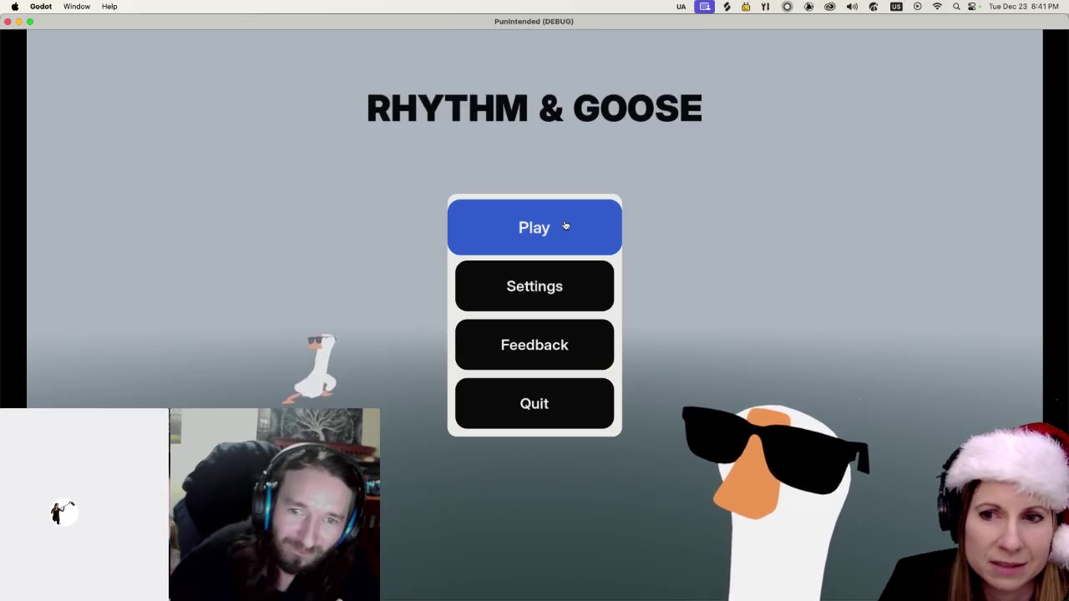
# Start a run and hit the A and D beats as the flamingo, unicorn and geese pass.
pyautogui.click(565, 226)
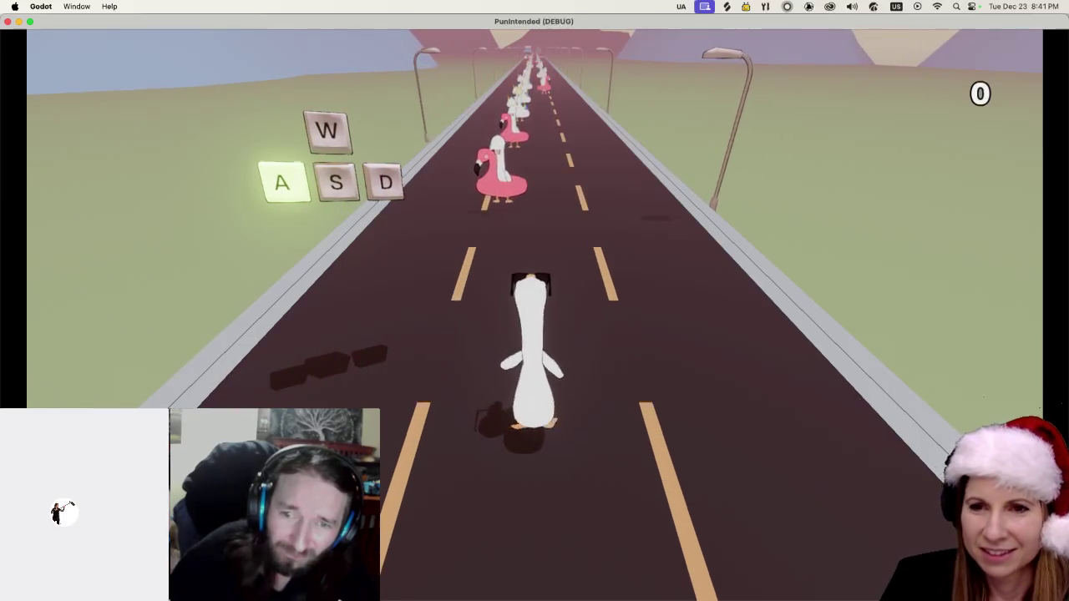
pyautogui.press('a')
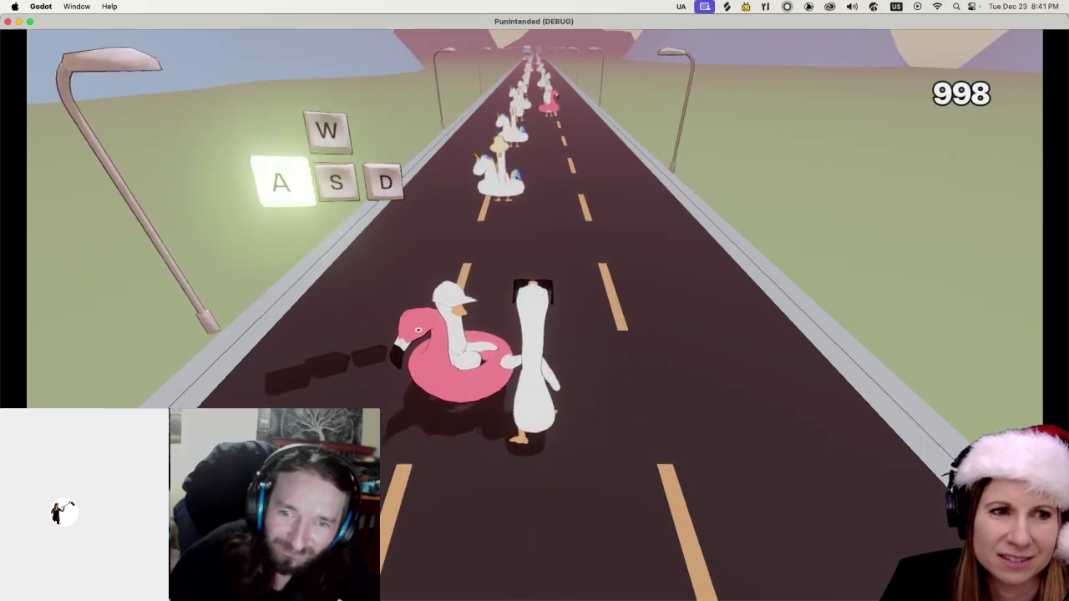
pyautogui.press('a')
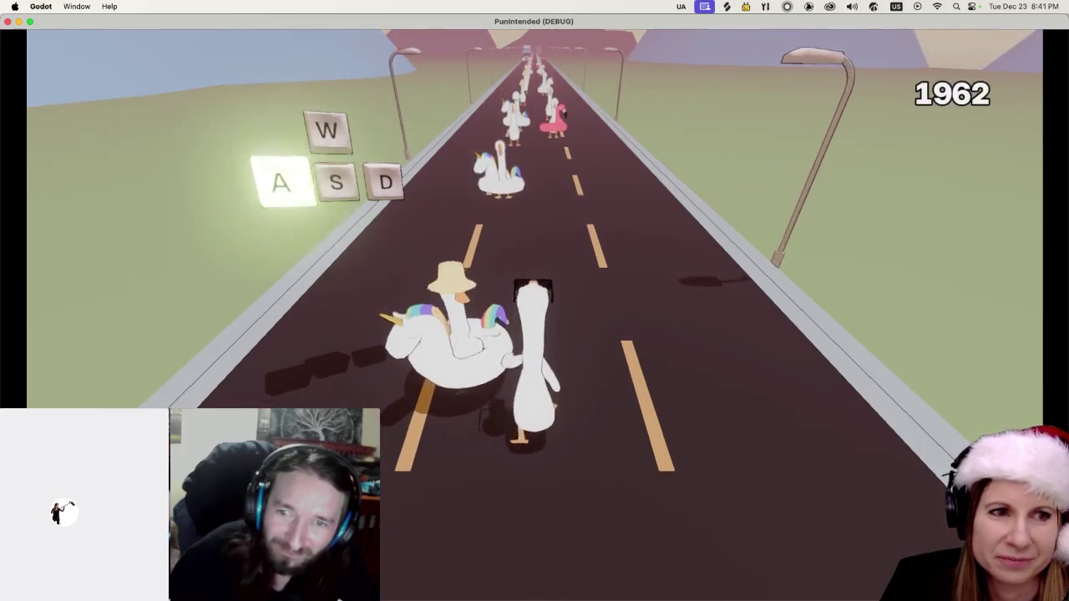
pyautogui.press('a')
pyautogui.press('d')
pyautogui.press('d')
pyautogui.press('d')
pyautogui.press('d')
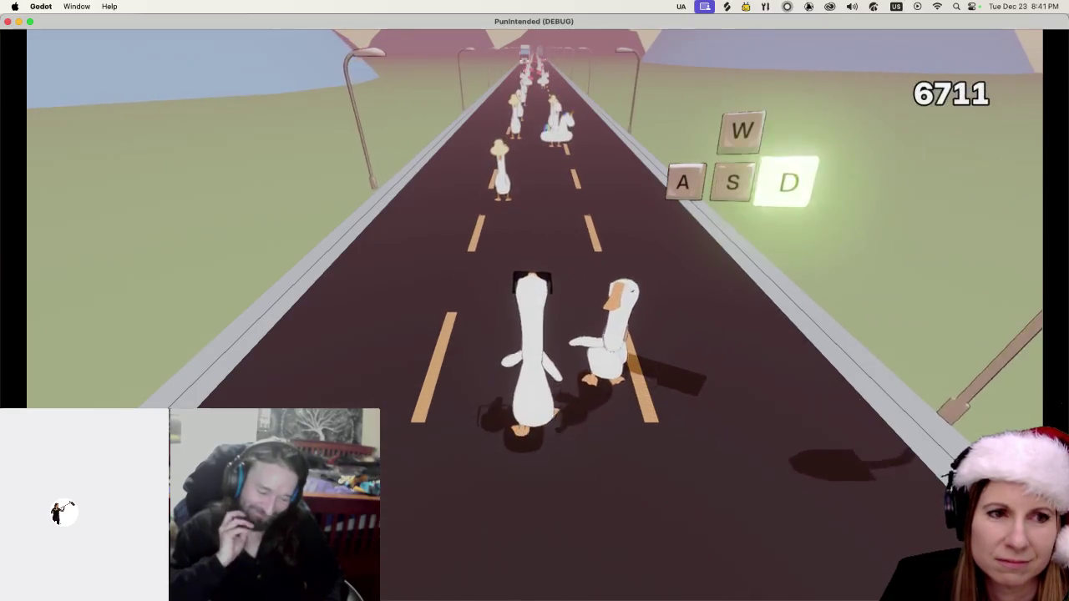
pyautogui.press('d')
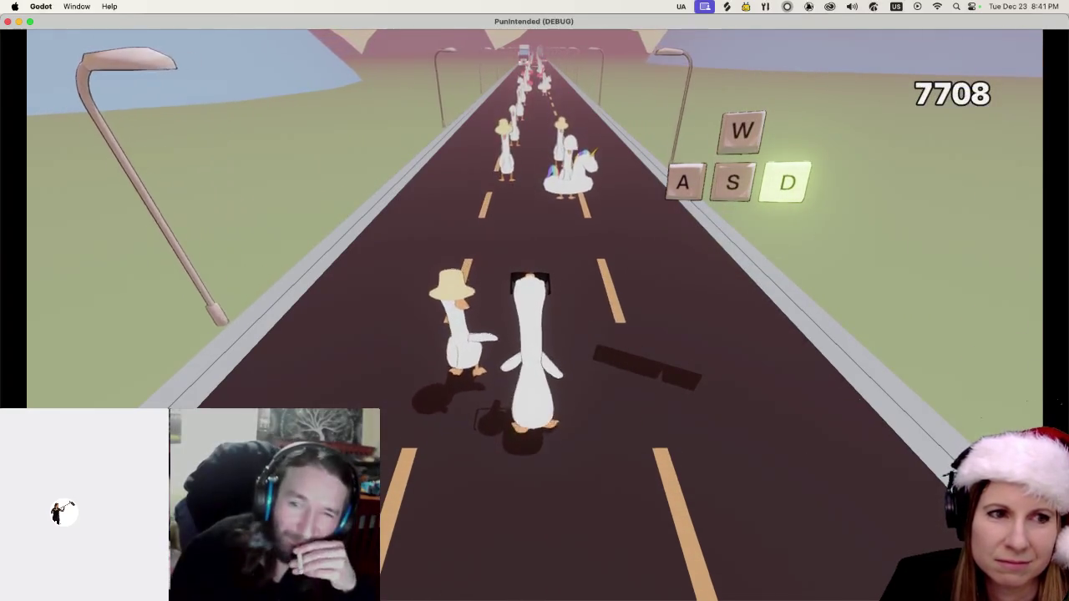
pyautogui.press('d')
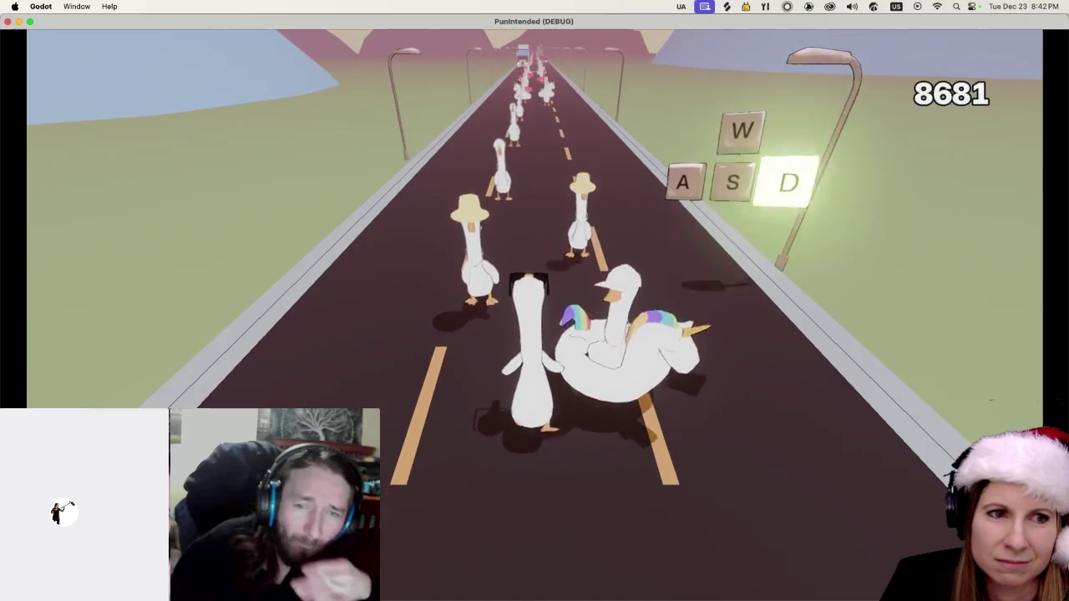
pyautogui.press('d')
pyautogui.press('d')
pyautogui.press('d')
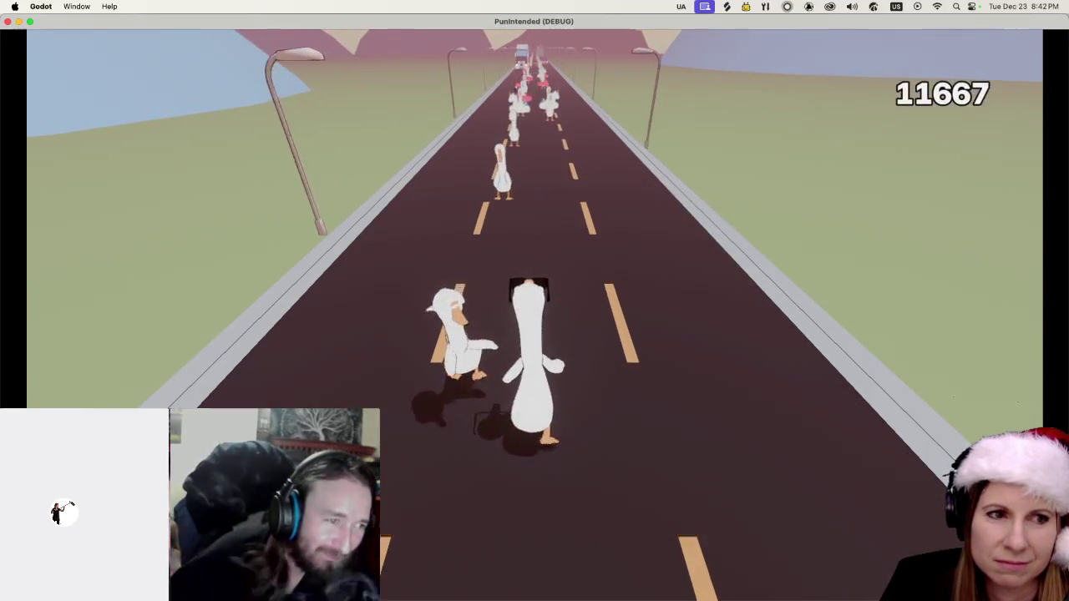
pyautogui.press('d')
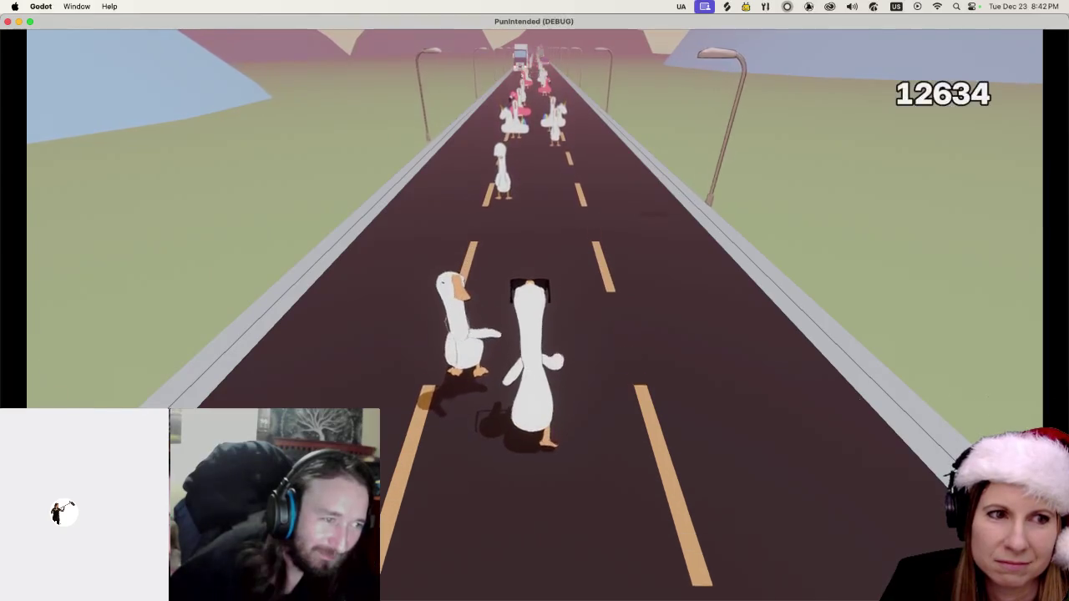
pyautogui.press('d')
pyautogui.press('d')
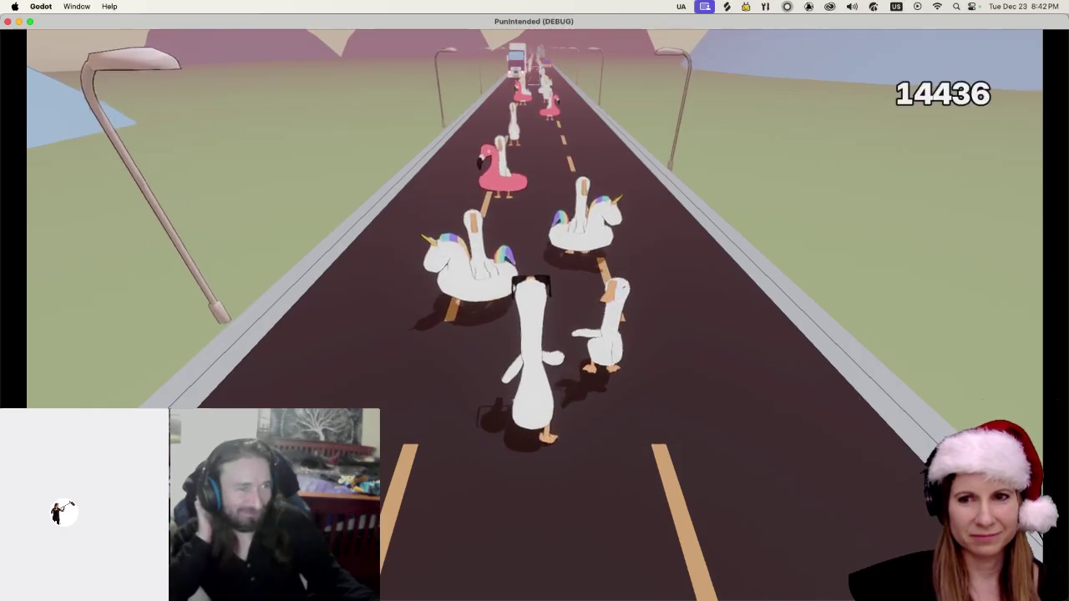
pyautogui.press('d')
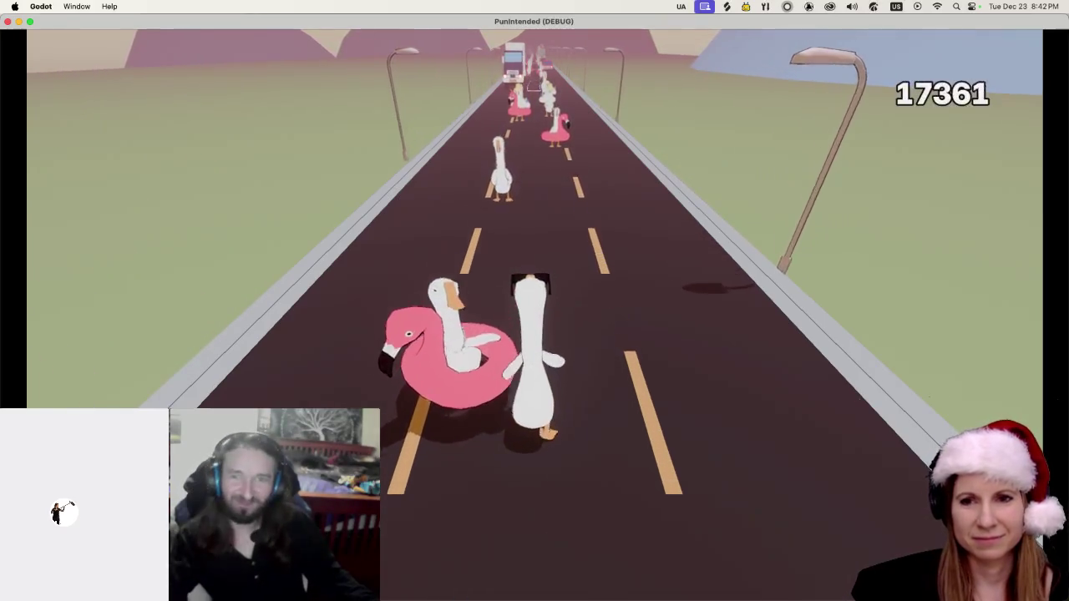
# Keep hitting Space beats past geese, the truck and the pink car to build the score.
pyautogui.press('space')
pyautogui.press('space')
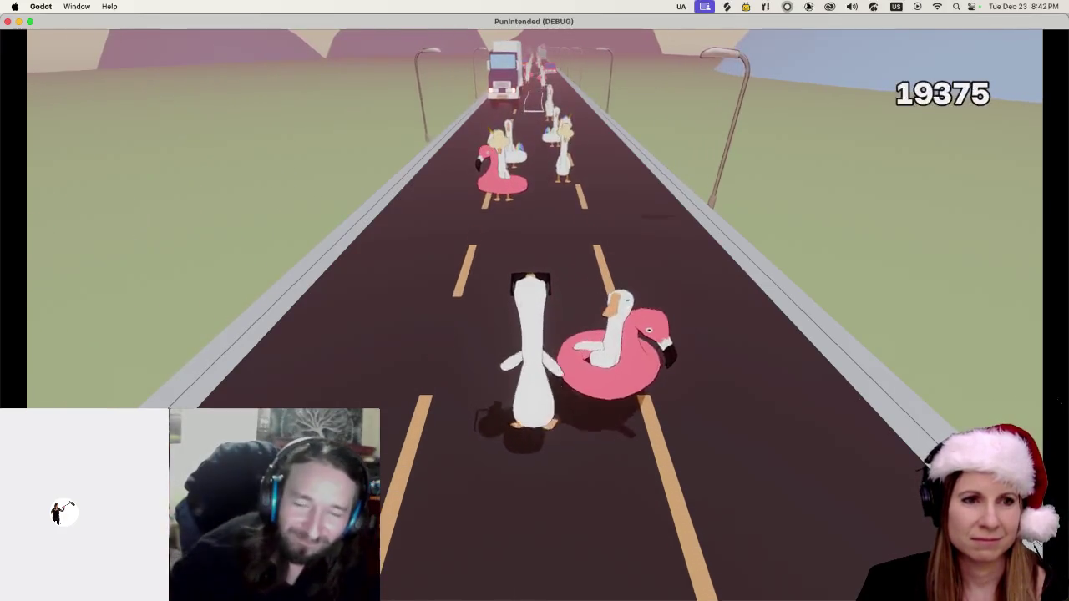
pyautogui.press('space')
pyautogui.press('space')
pyautogui.press('space')
pyautogui.press('space')
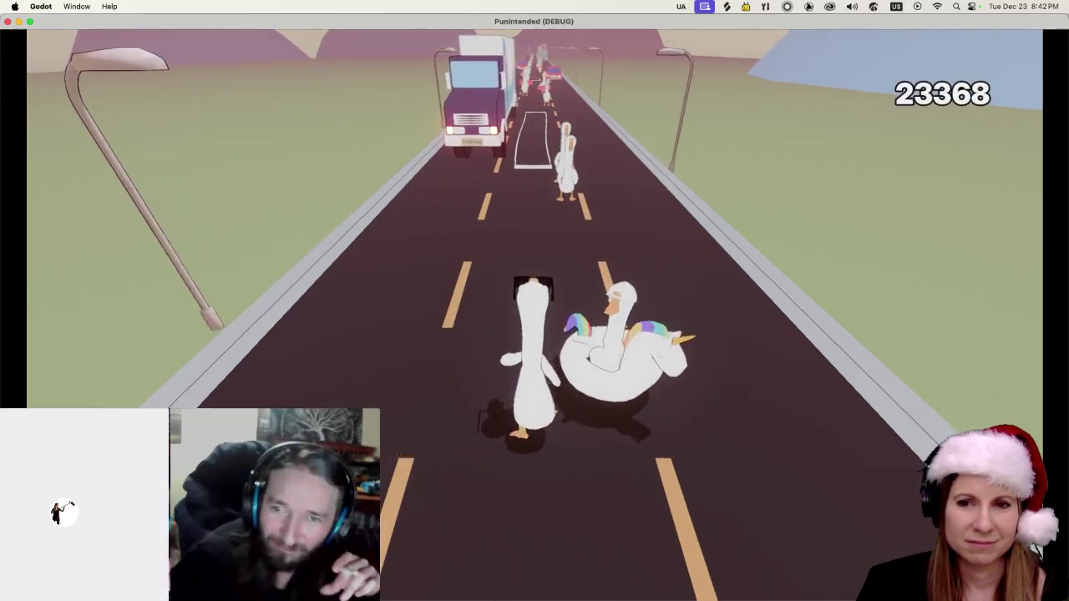
pyautogui.press('space')
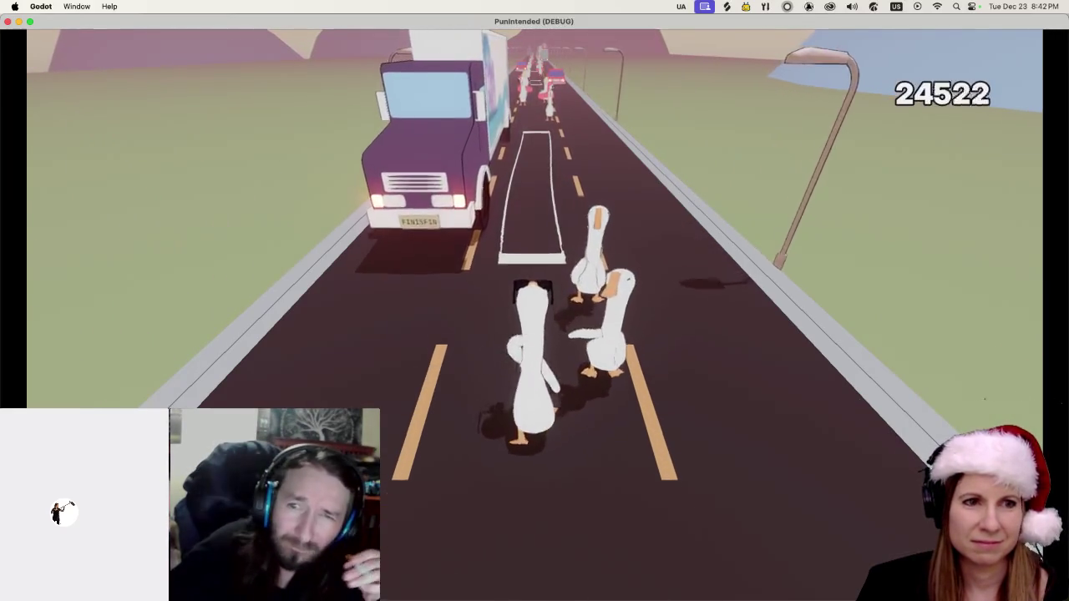
pyautogui.press('space')
pyautogui.press('space')
pyautogui.press('space')
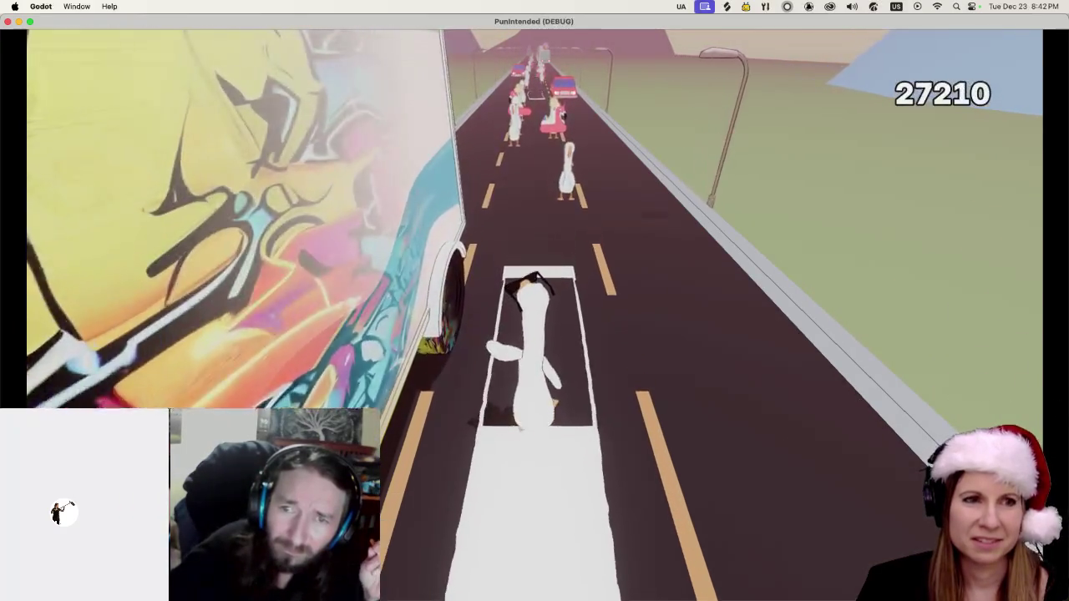
pyautogui.press('space')
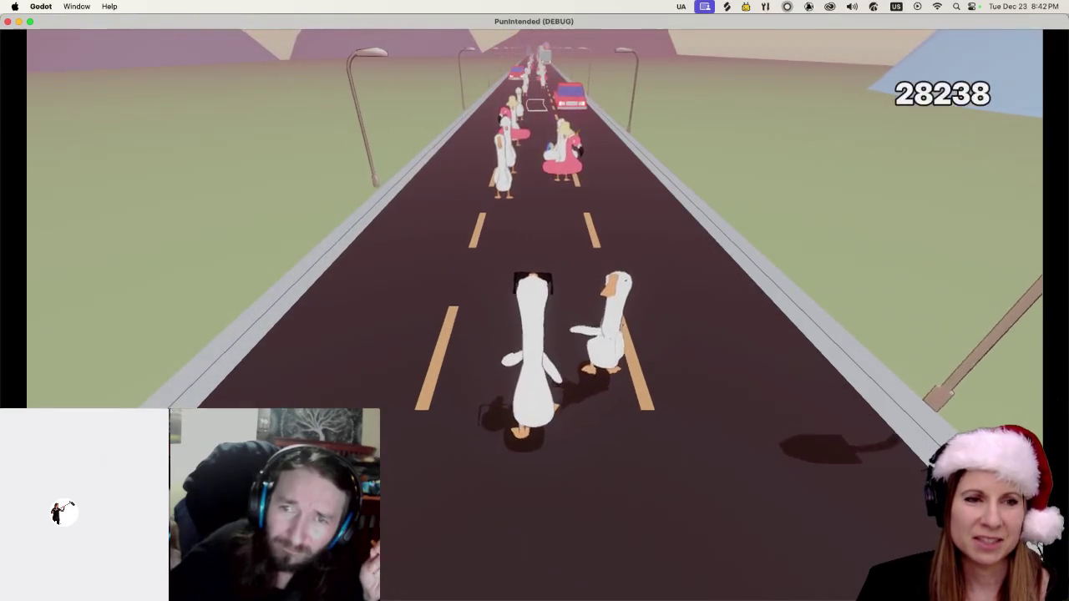
pyautogui.press('space')
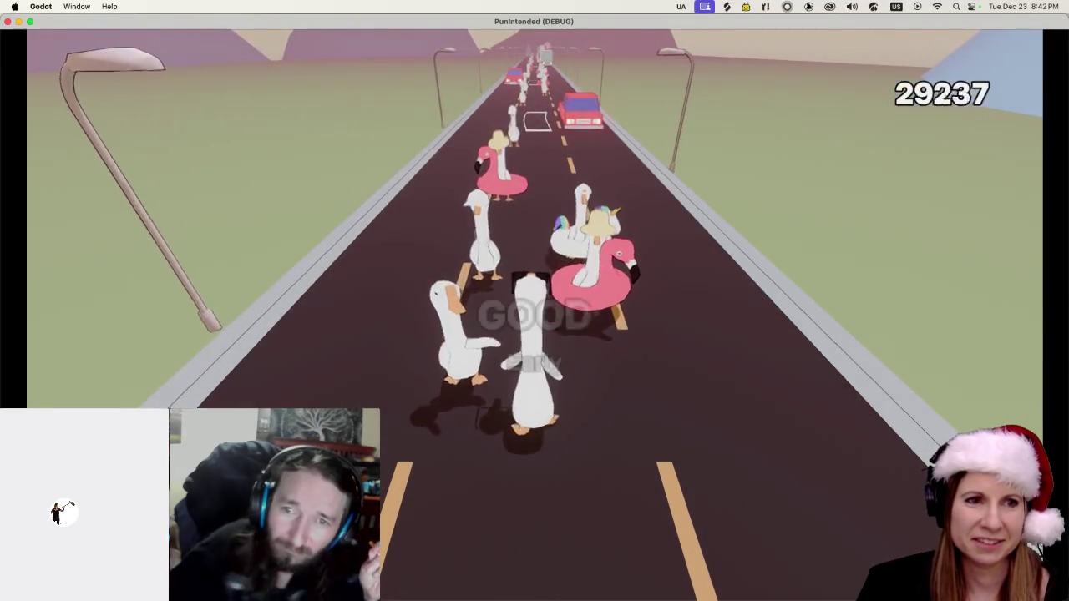
pyautogui.press('space')
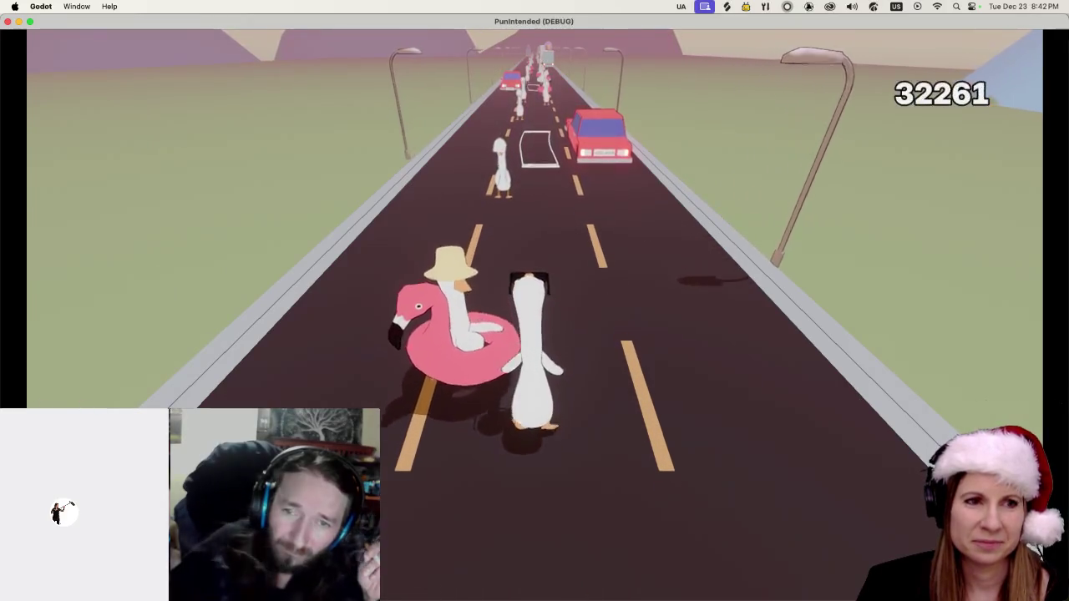
pyautogui.press('space')
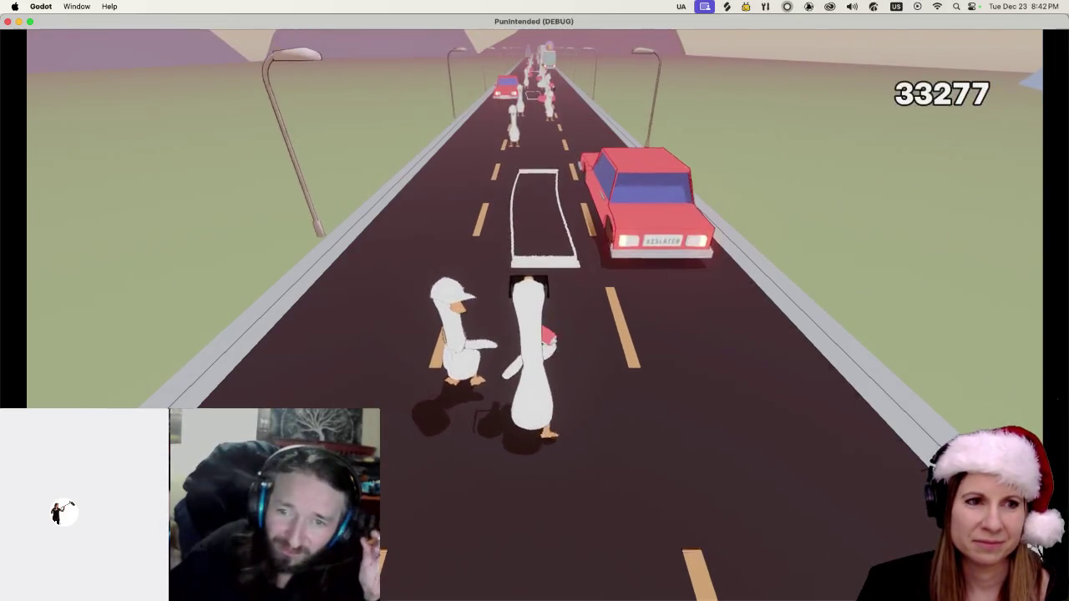
pyautogui.press('space')
pyautogui.press('space')
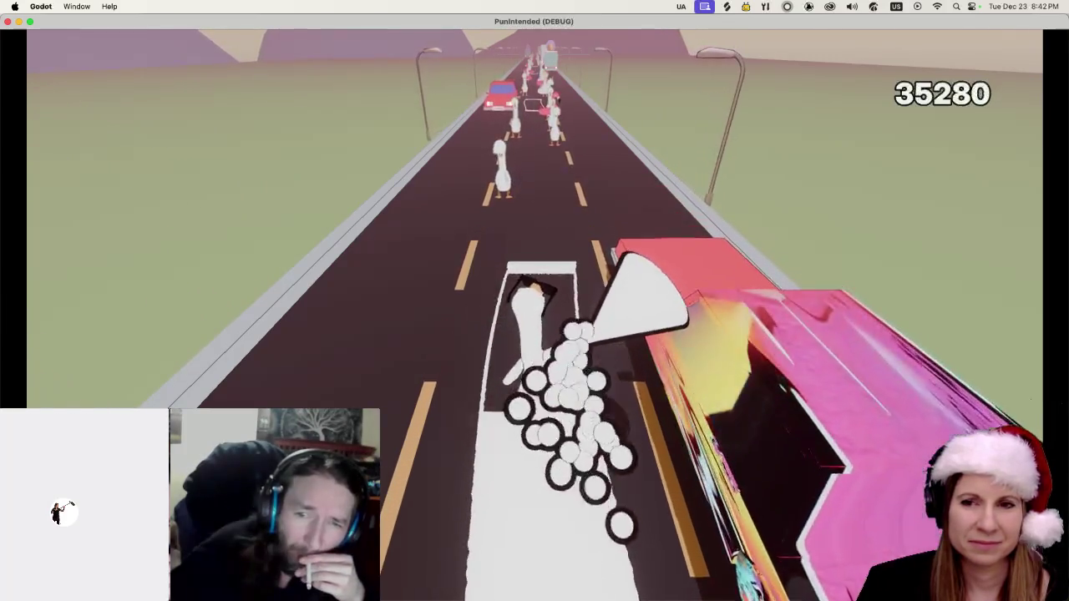
pyautogui.press('space')
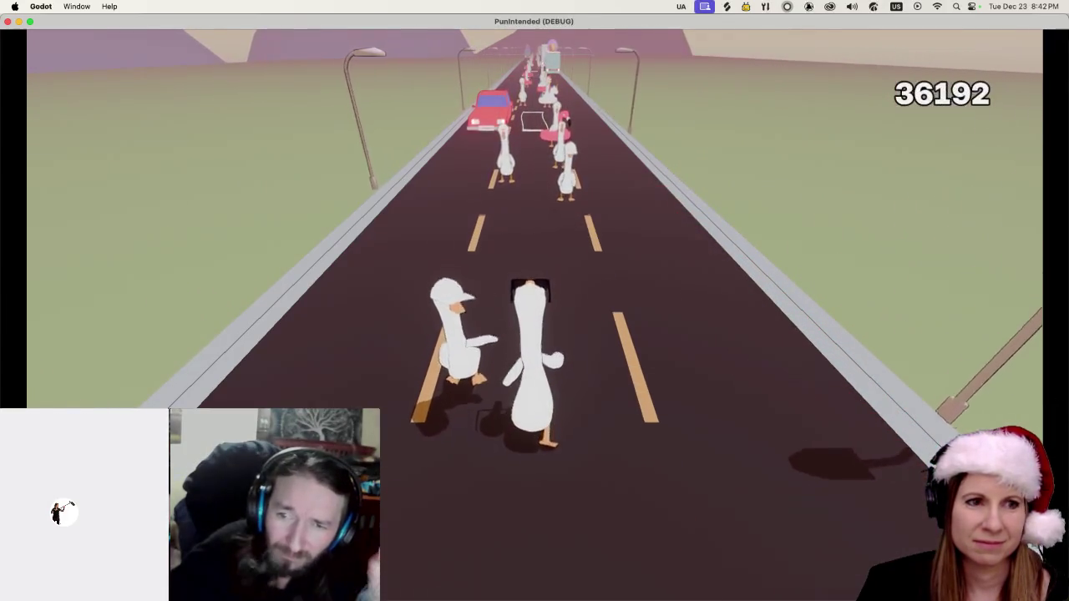
pyautogui.press('space')
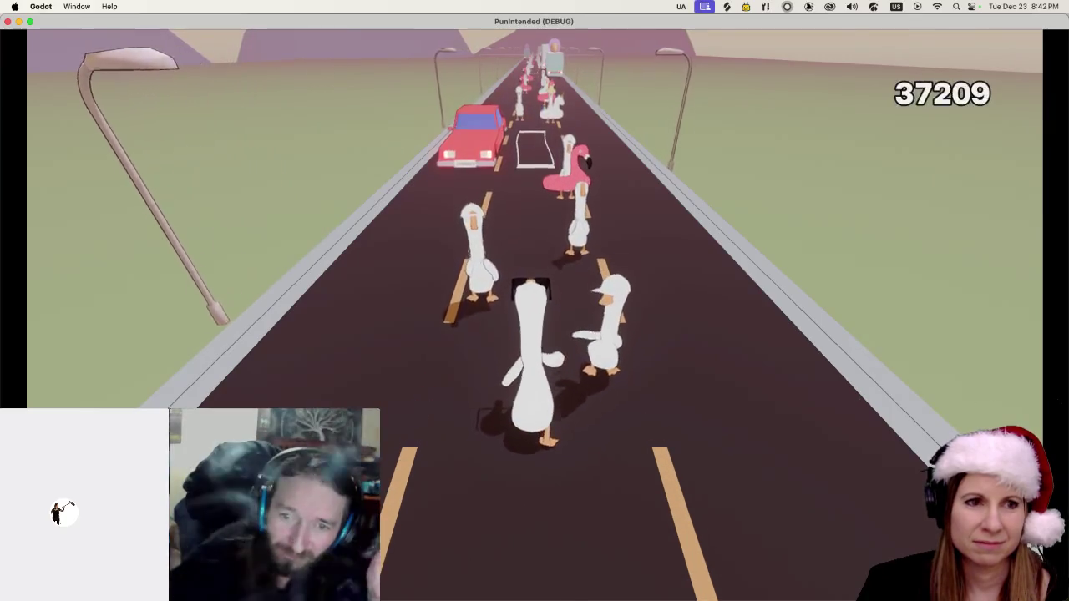
pyautogui.press('space')
pyautogui.press('space')
pyautogui.press('space')
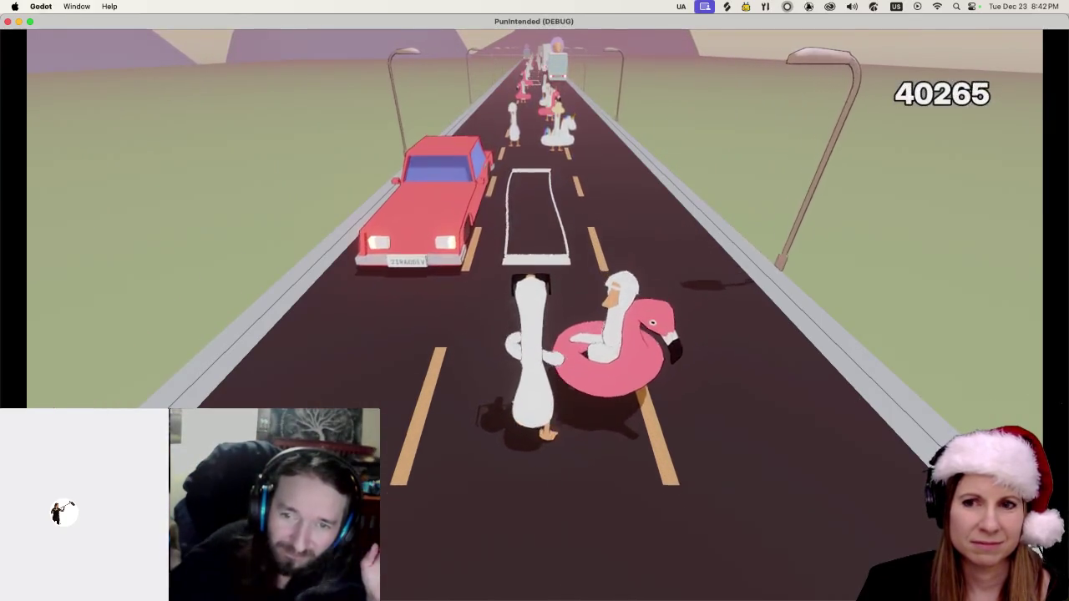
pyautogui.press('space')
pyautogui.press('space')
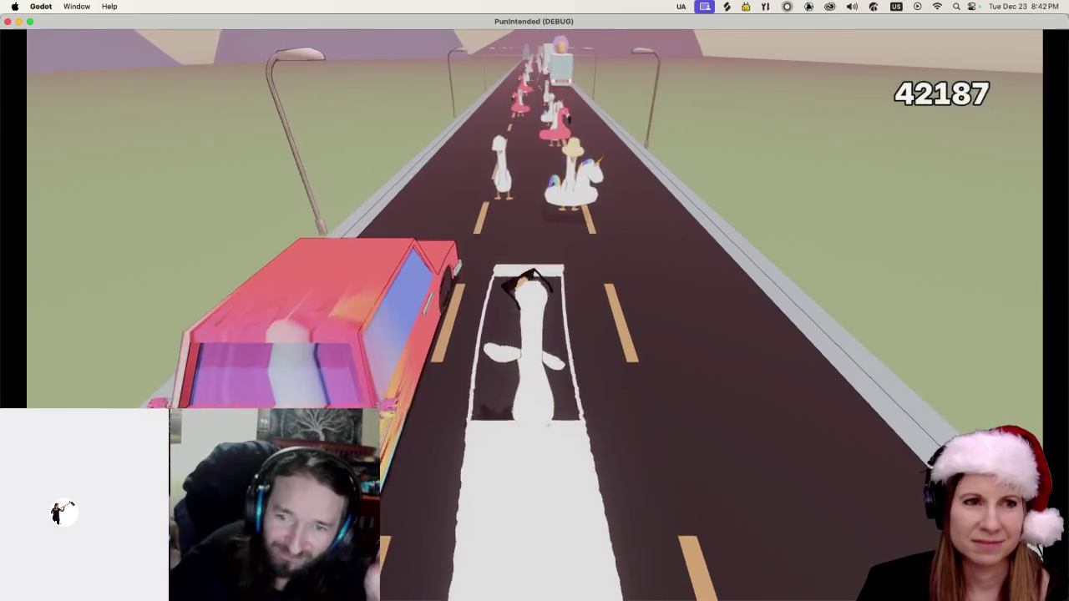
pyautogui.press('space')
pyautogui.press('space')
pyautogui.press('space')
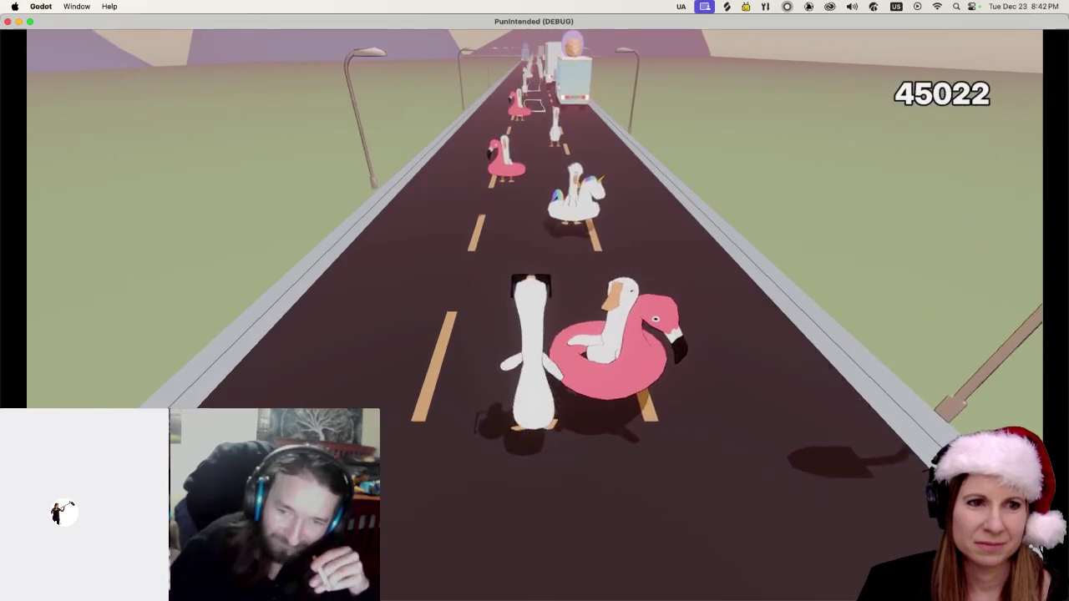
# Hit Space on every beat past the trucks and bus until level 1 ends at 105178.
pyautogui.press('space')
pyautogui.press('space')
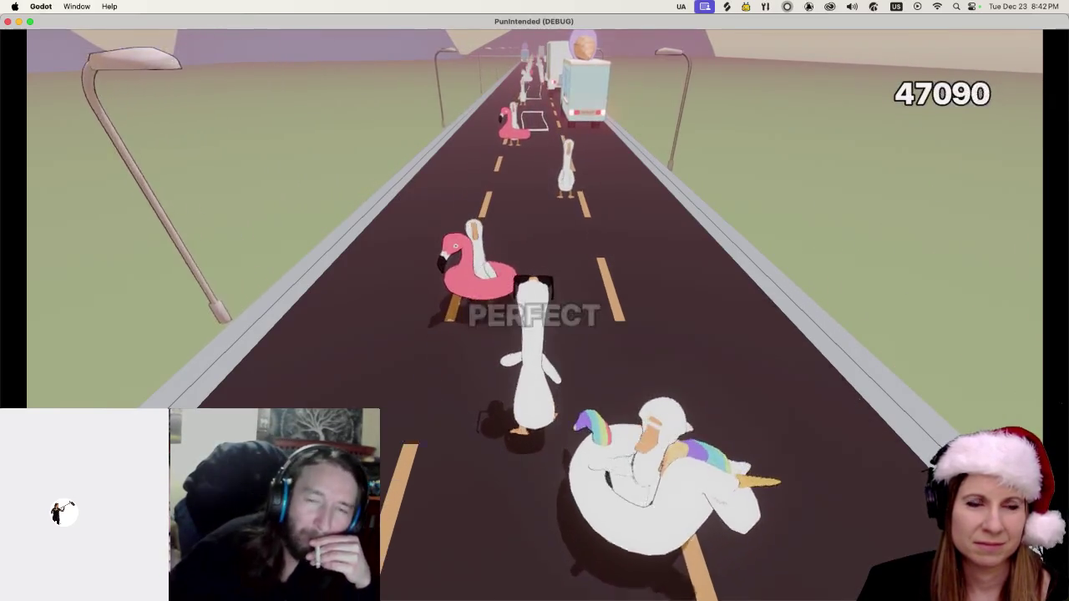
pyautogui.press('space')
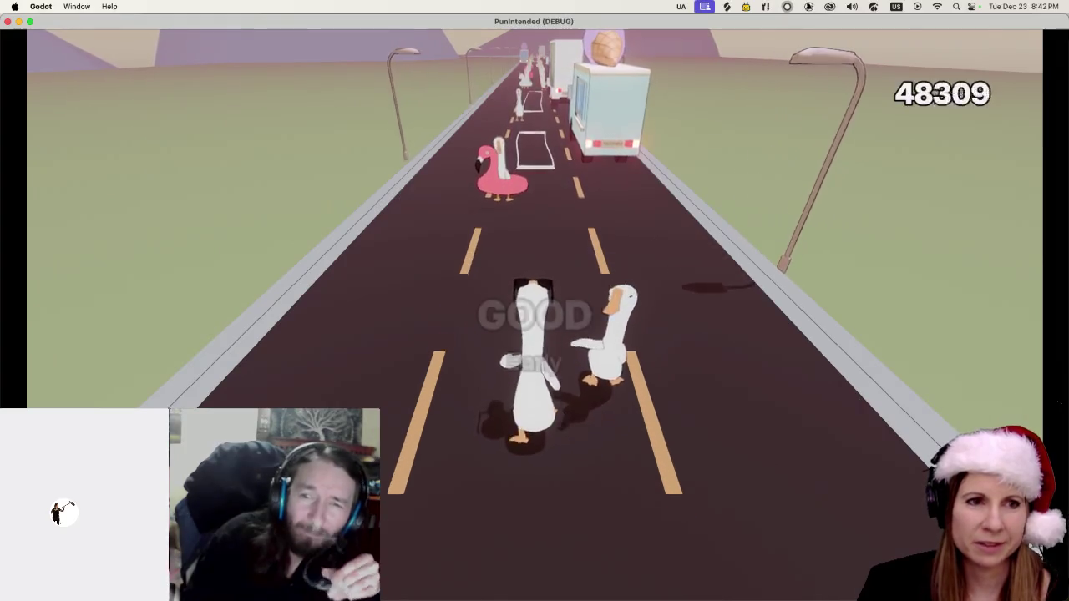
pyautogui.press('space')
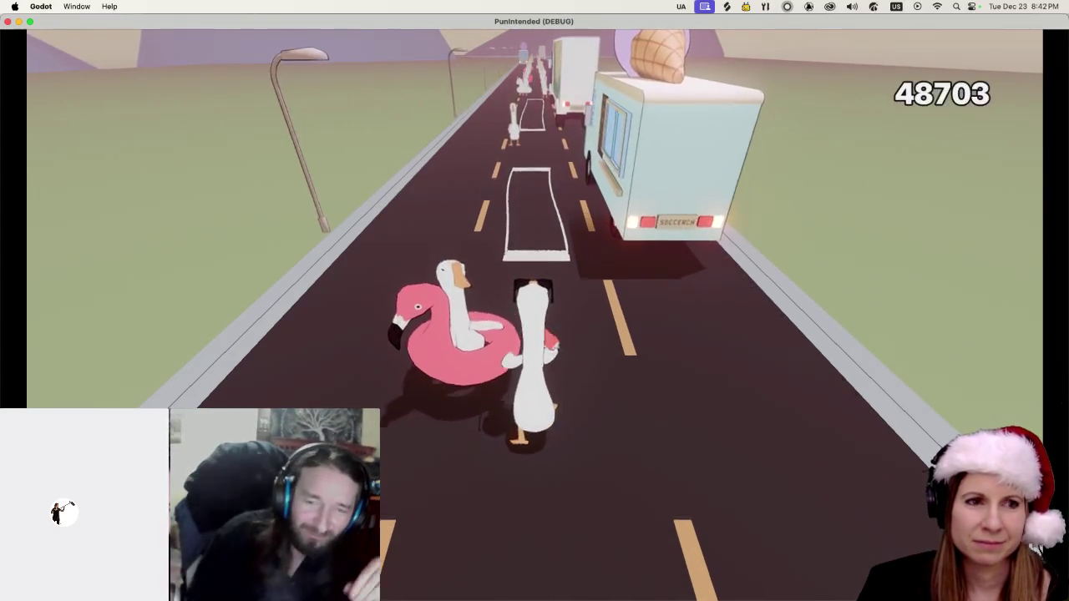
pyautogui.press('space')
pyautogui.press('space')
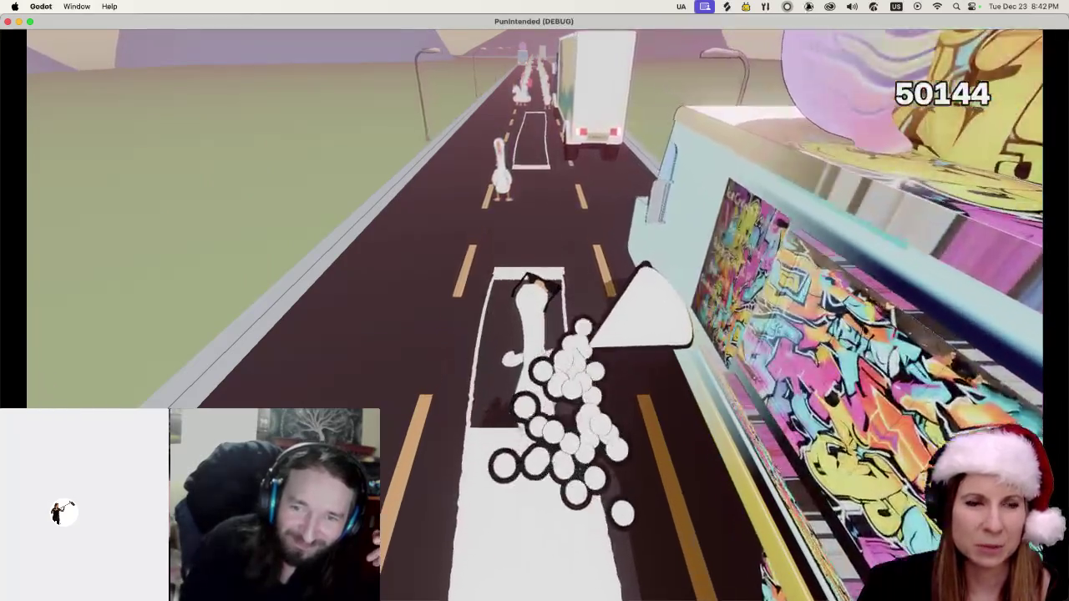
pyautogui.press('space')
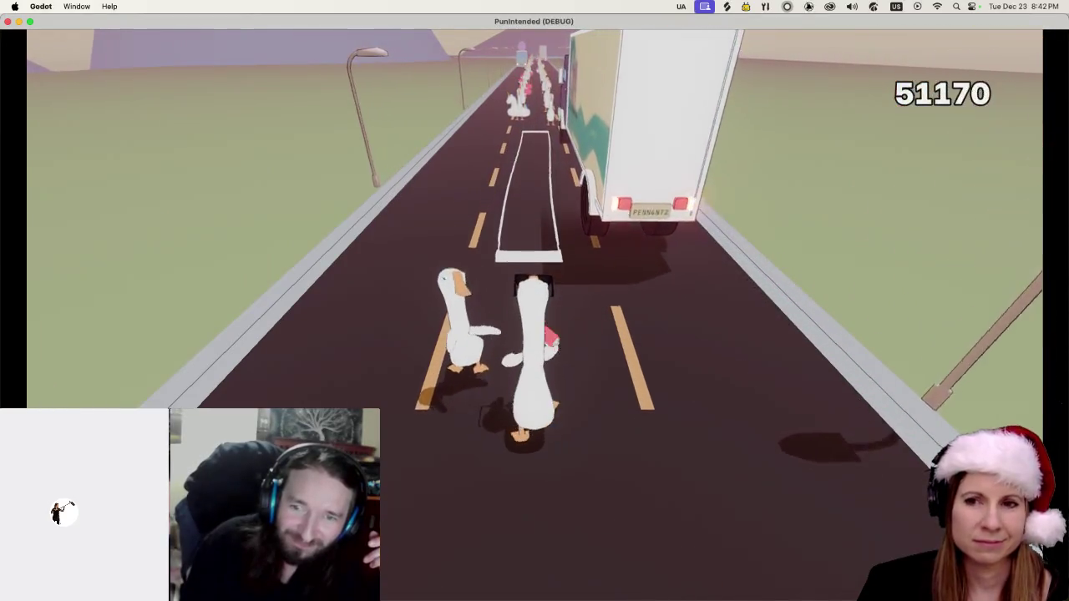
pyautogui.press('space')
pyautogui.press('space')
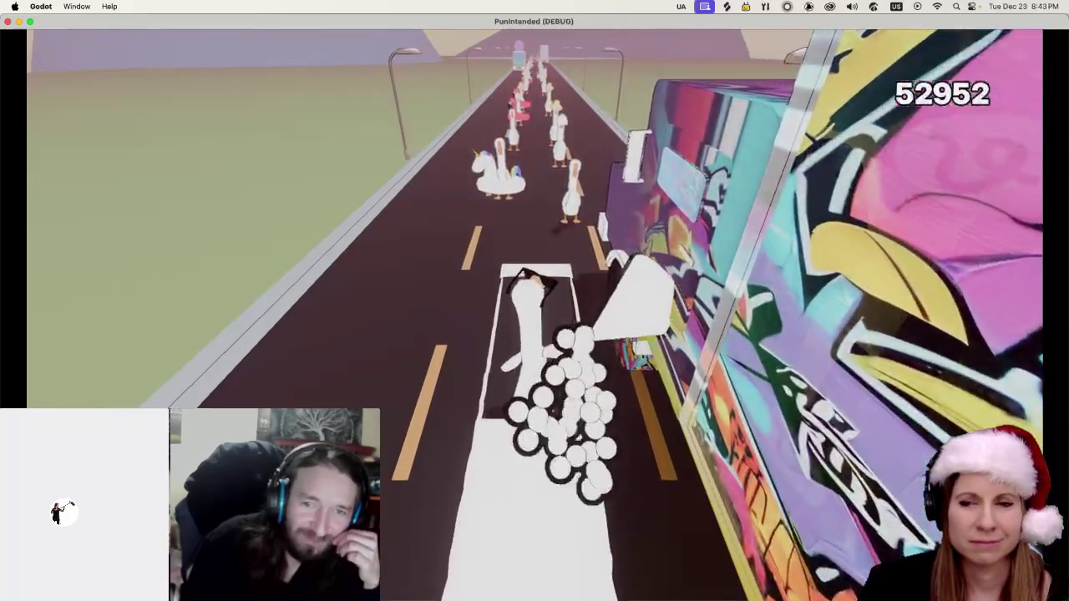
pyautogui.press('space')
pyautogui.press('space')
pyautogui.press('space')
pyautogui.press('space')
pyautogui.press('space')
pyautogui.press('space')
pyautogui.press('space')
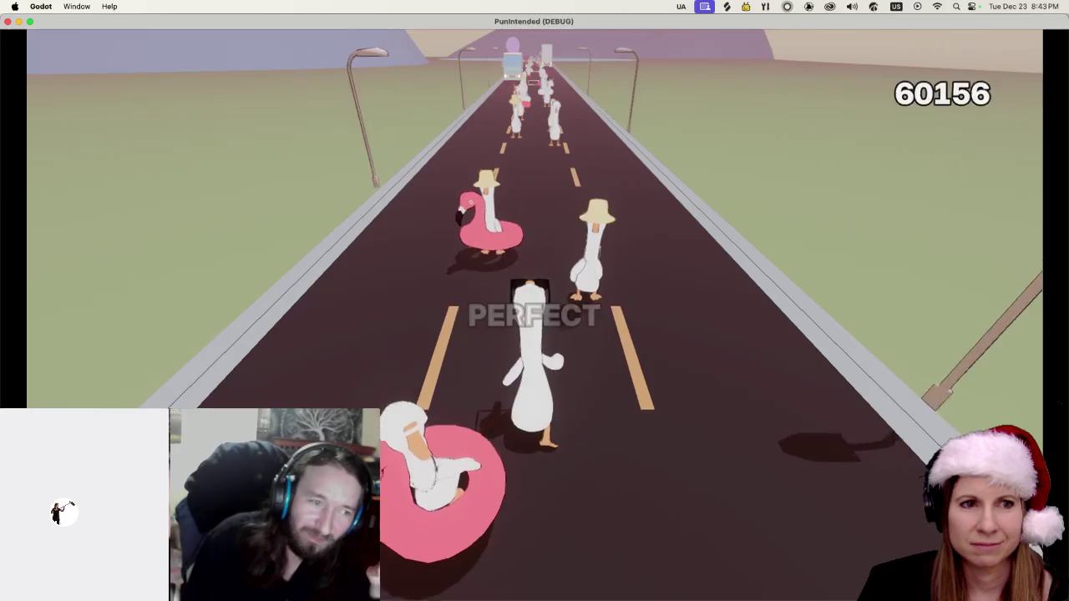
pyautogui.press('space')
pyautogui.press('space')
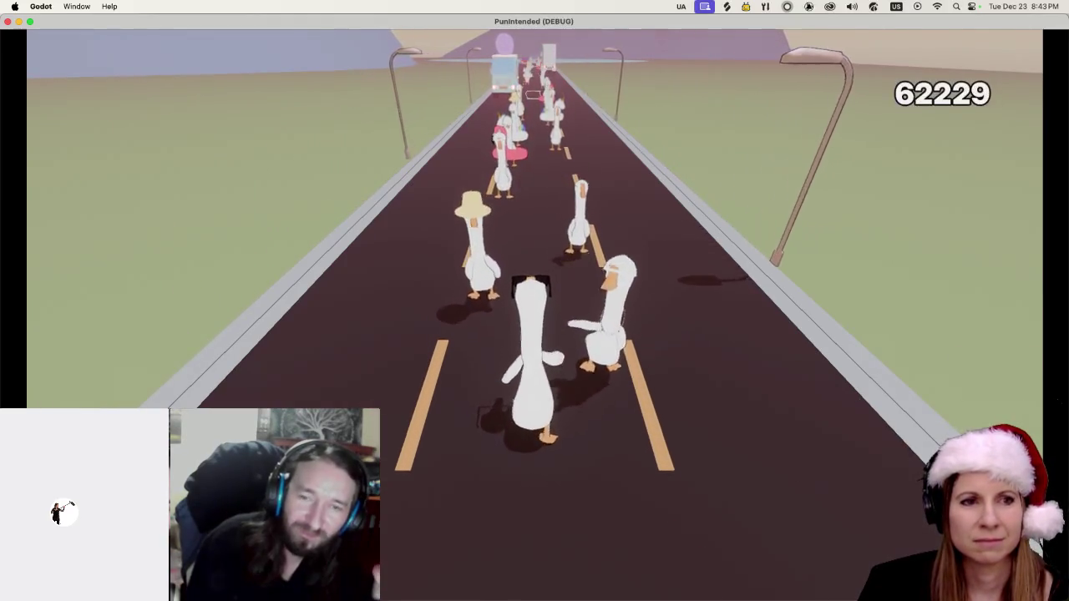
pyautogui.press('space')
pyautogui.press('space')
pyautogui.press('space')
pyautogui.press('space')
pyautogui.press('space')
pyautogui.press('space')
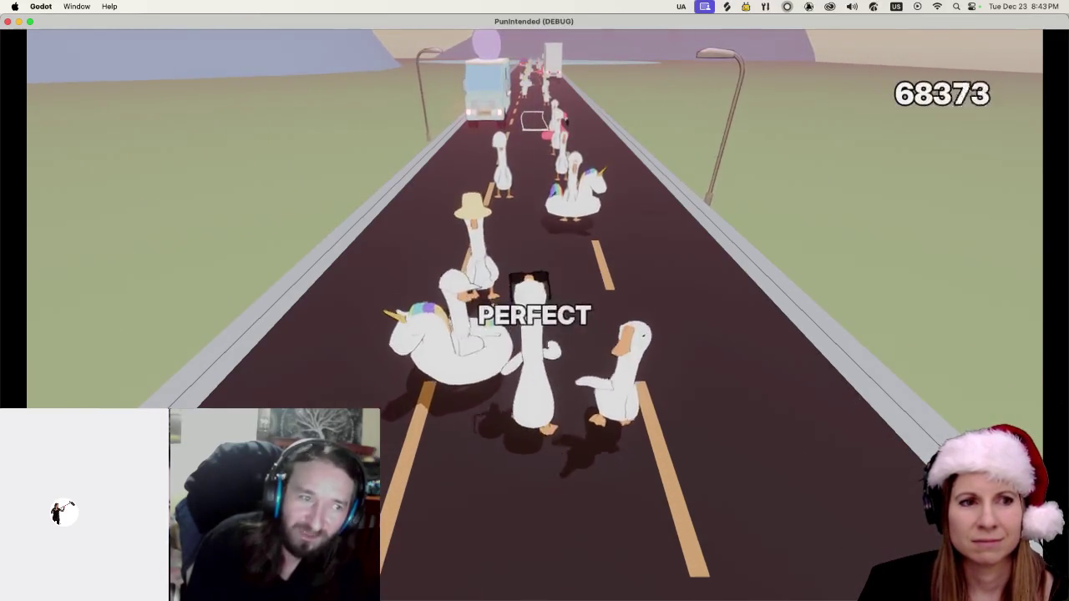
pyautogui.press('space')
pyautogui.press('space')
pyautogui.press('space')
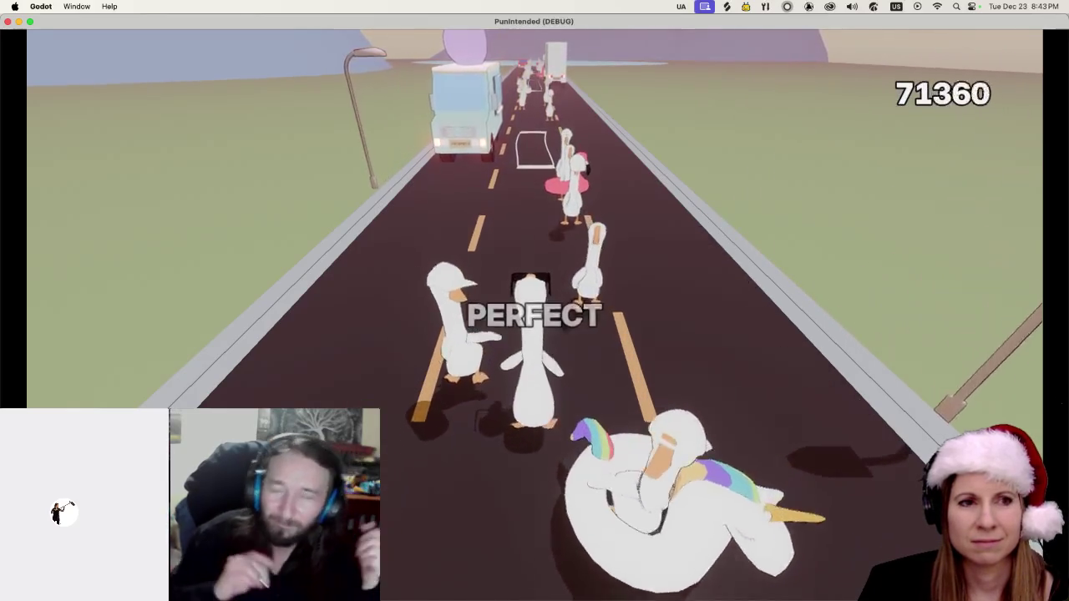
pyautogui.press('space')
pyautogui.press('space')
pyautogui.press('space')
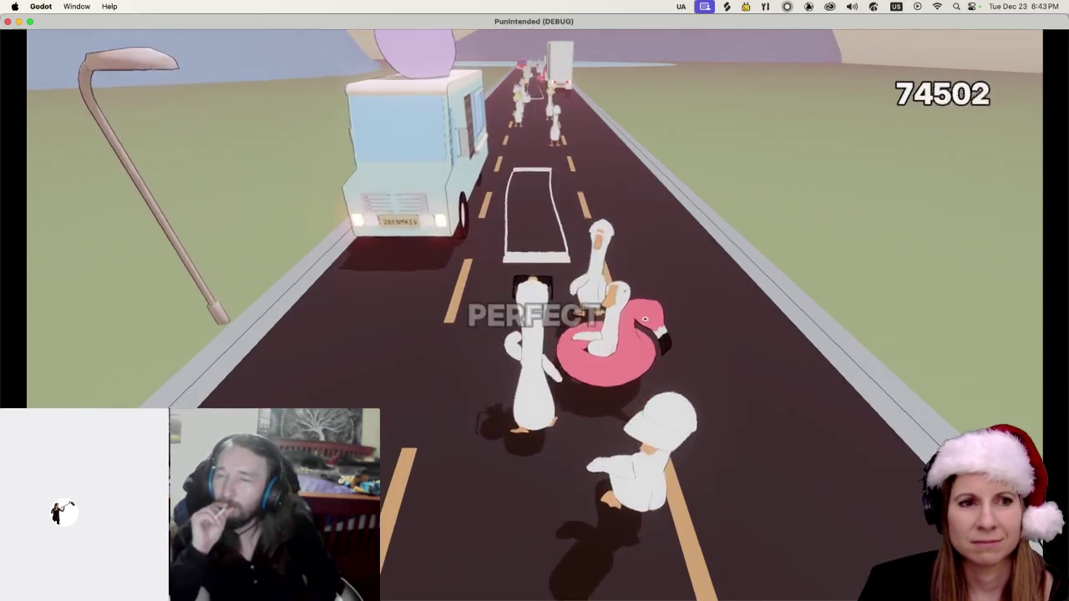
pyautogui.press('space')
pyautogui.press('space')
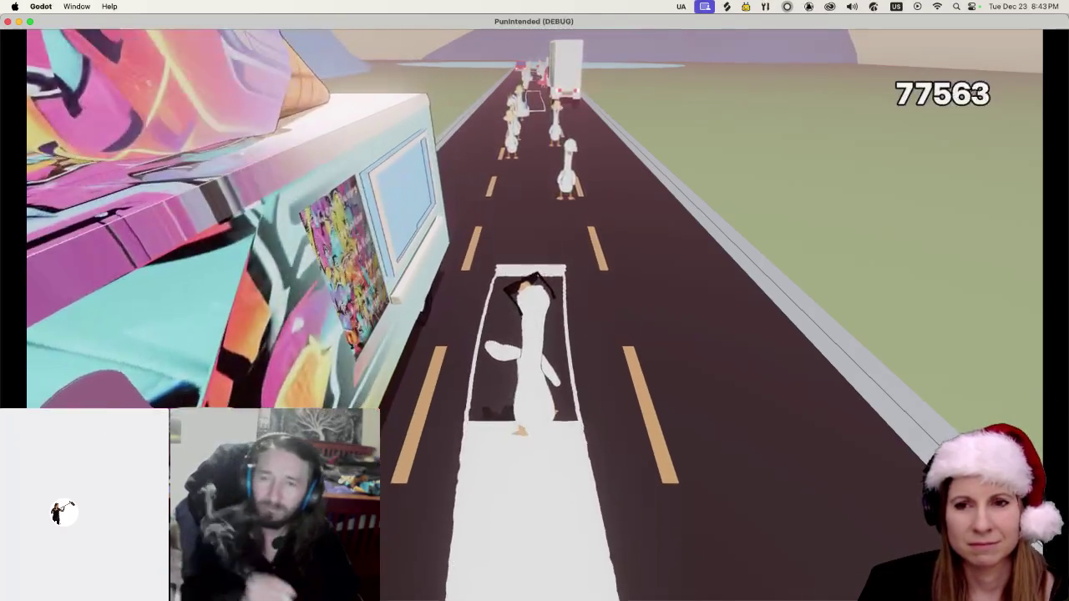
pyautogui.press('space')
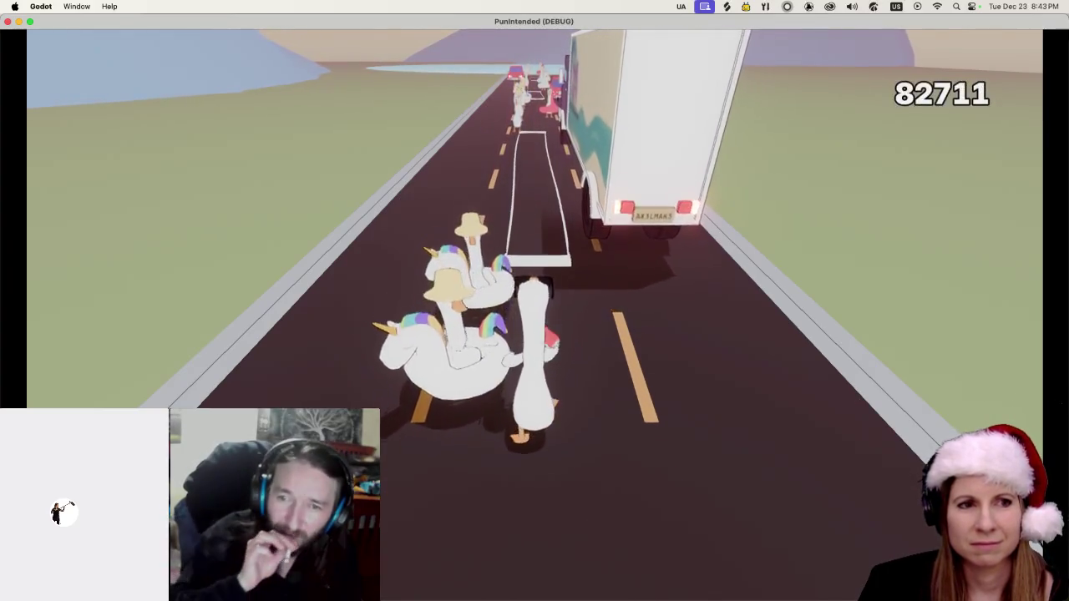
pyautogui.press('space')
pyautogui.press('space')
pyautogui.press('space')
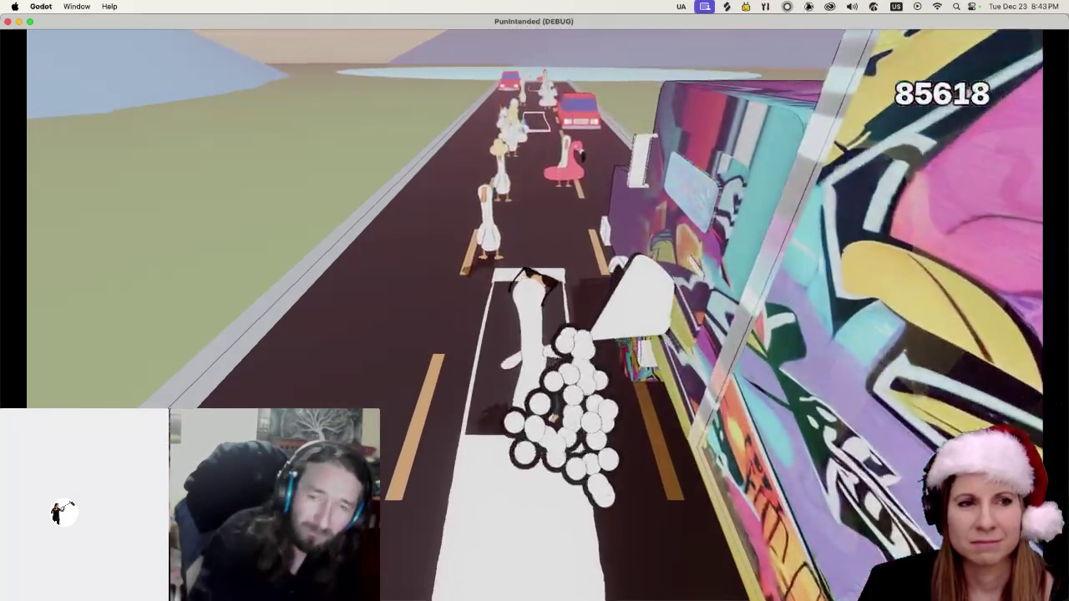
pyautogui.press('space')
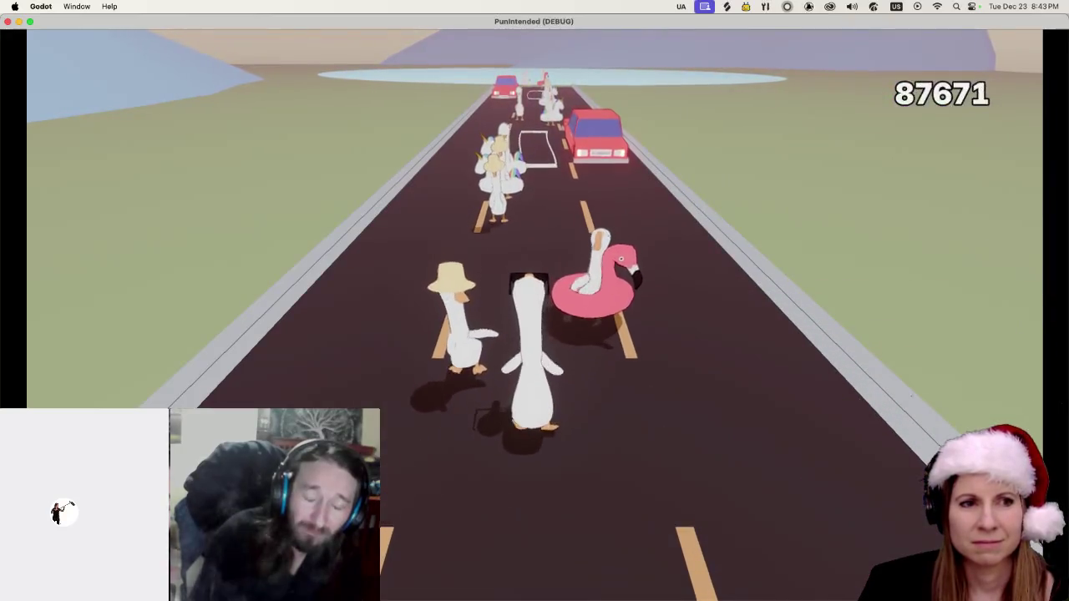
pyautogui.press('space')
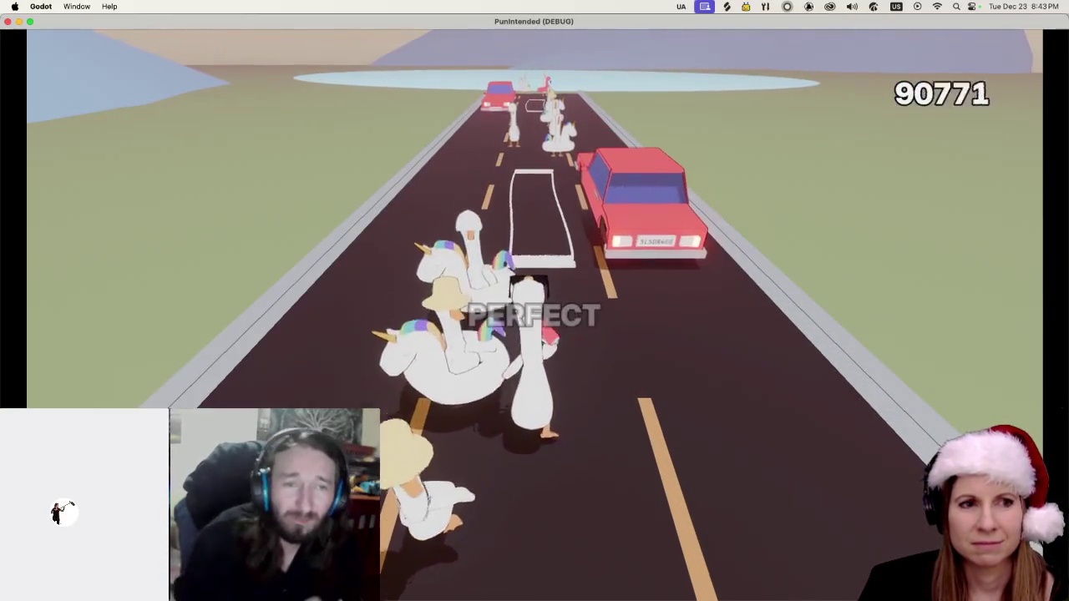
pyautogui.press('space')
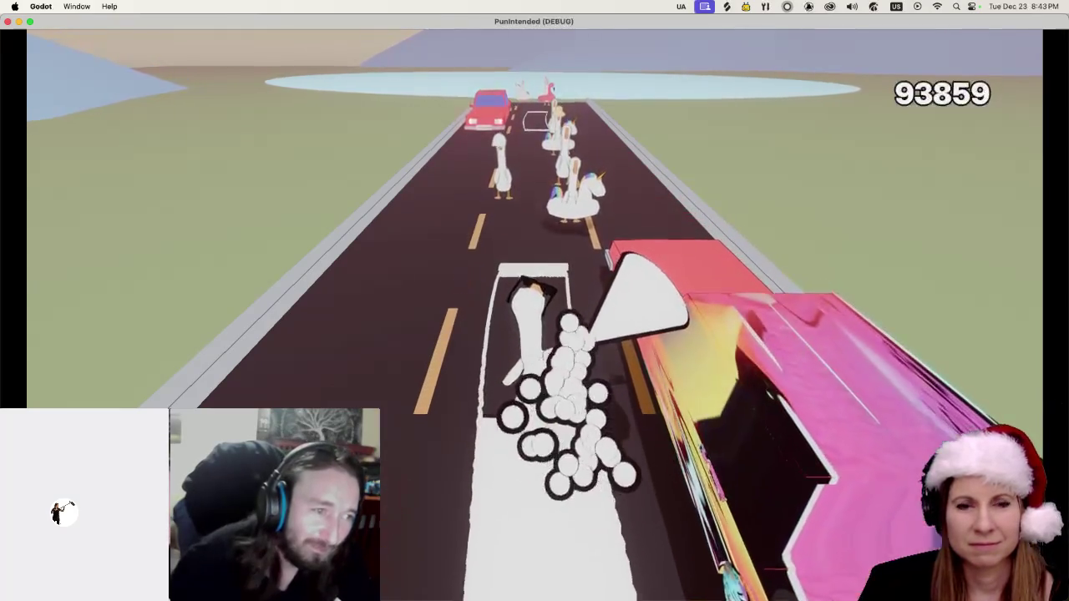
pyautogui.press('space')
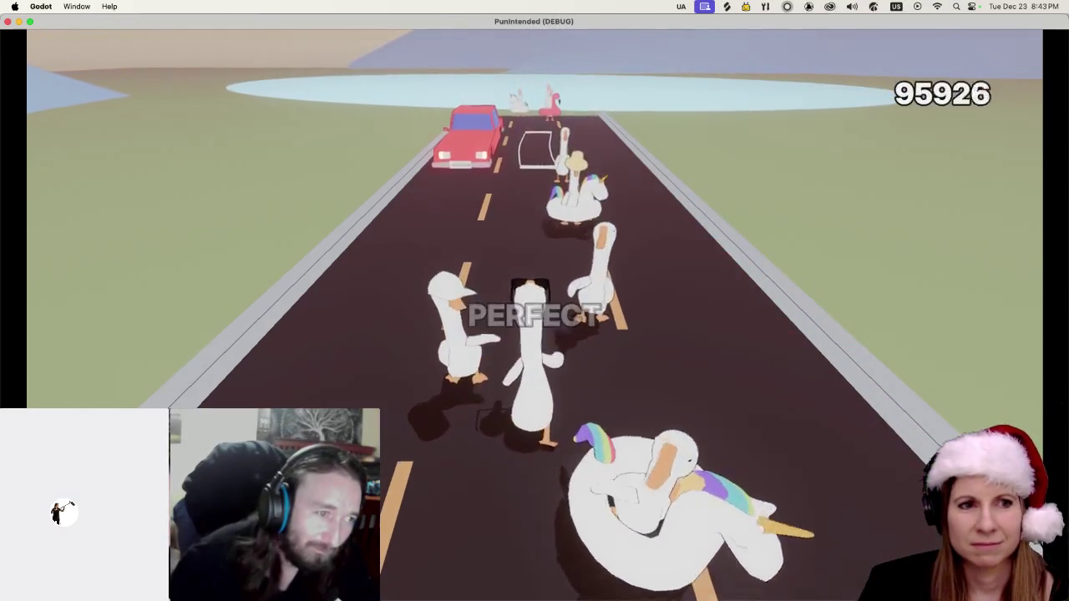
pyautogui.press('space')
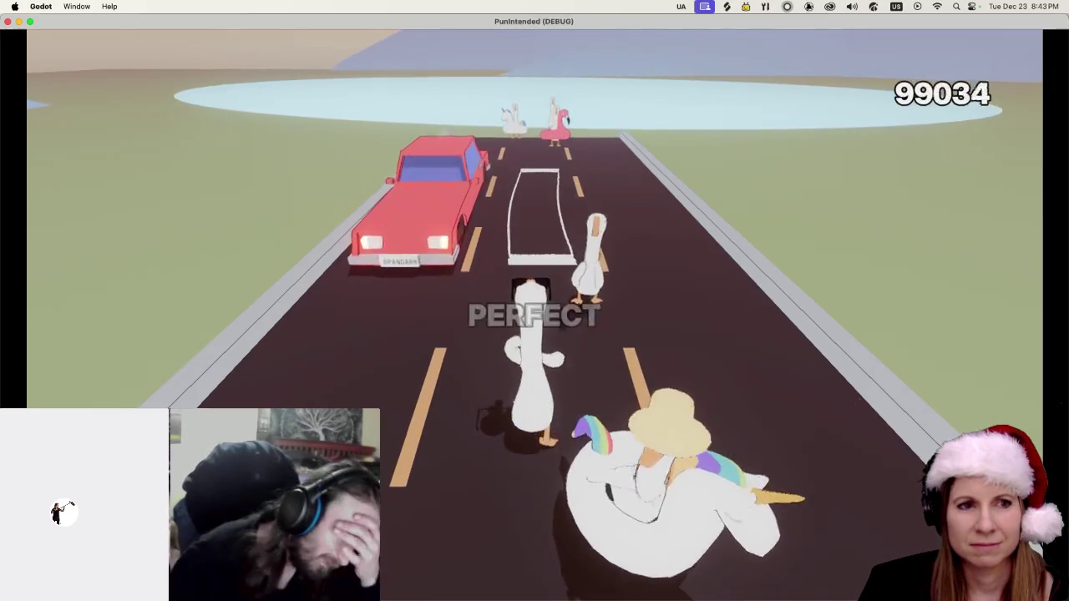
pyautogui.press('space')
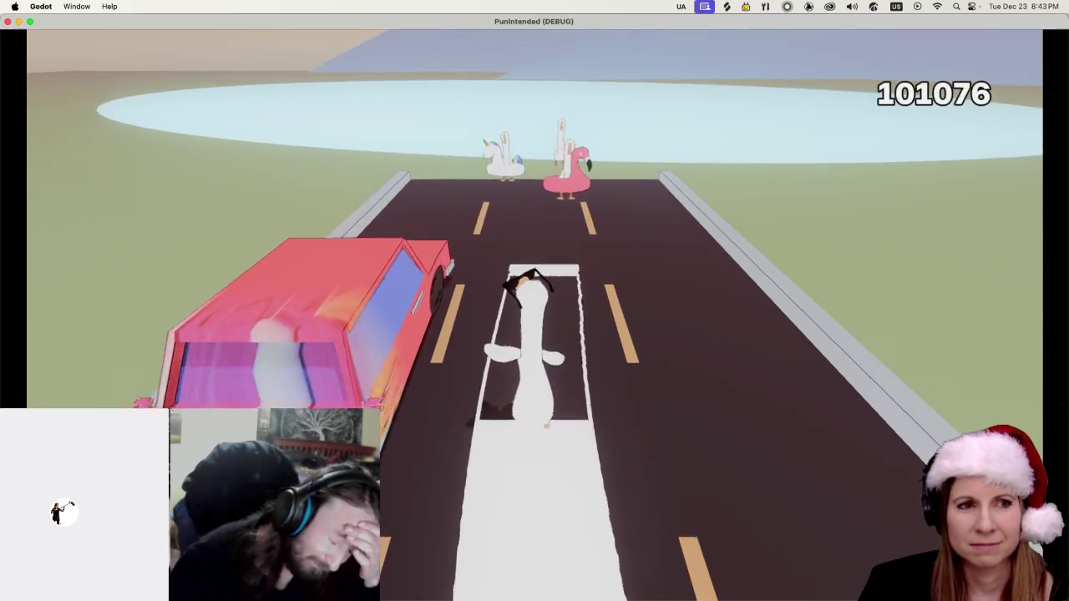
pyautogui.press('space')
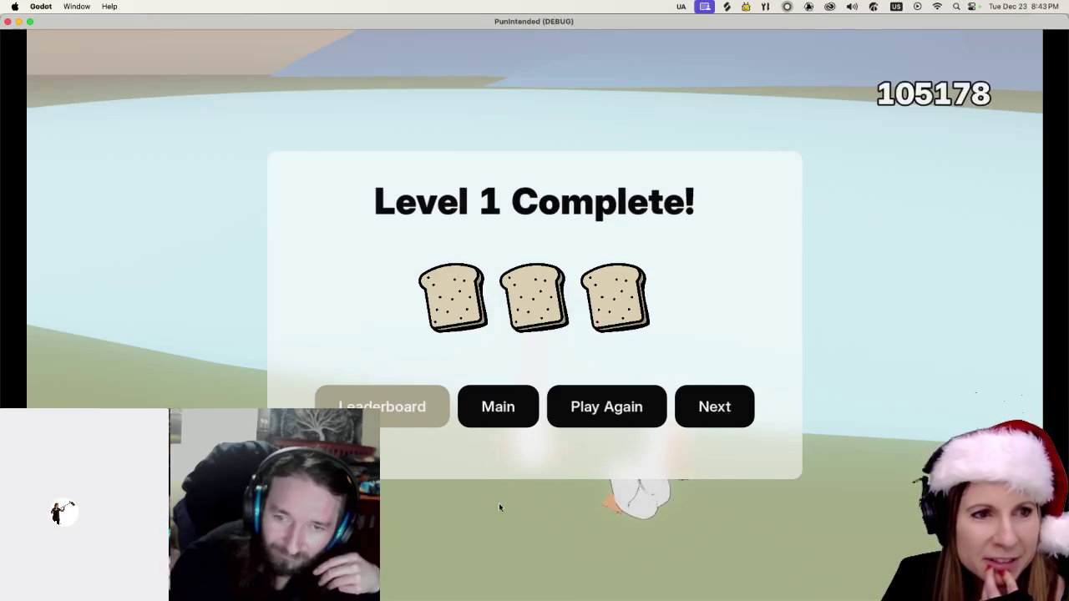
# Review the Level 1 high-score leaderboard, close it, and bring the game window to the front.
pyautogui.click(392, 412)
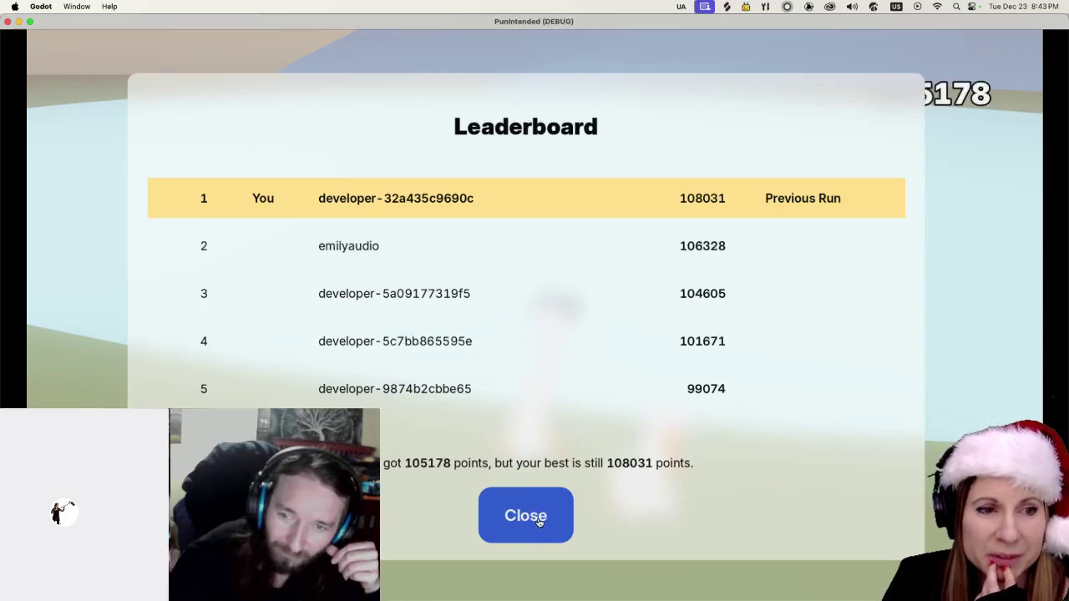
pyautogui.click(539, 519)
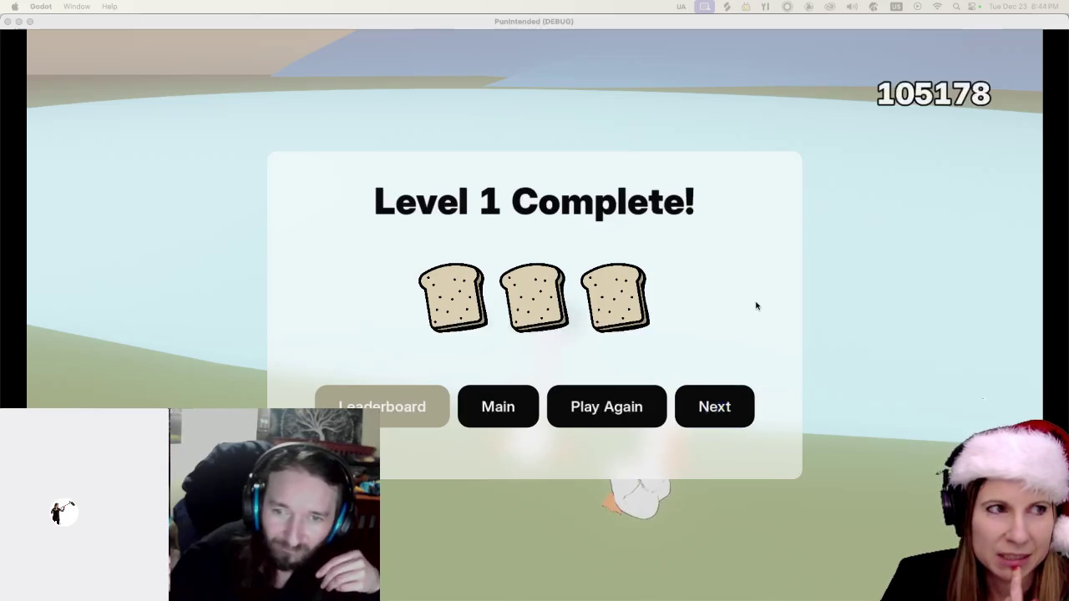
pyautogui.click(98, 30)
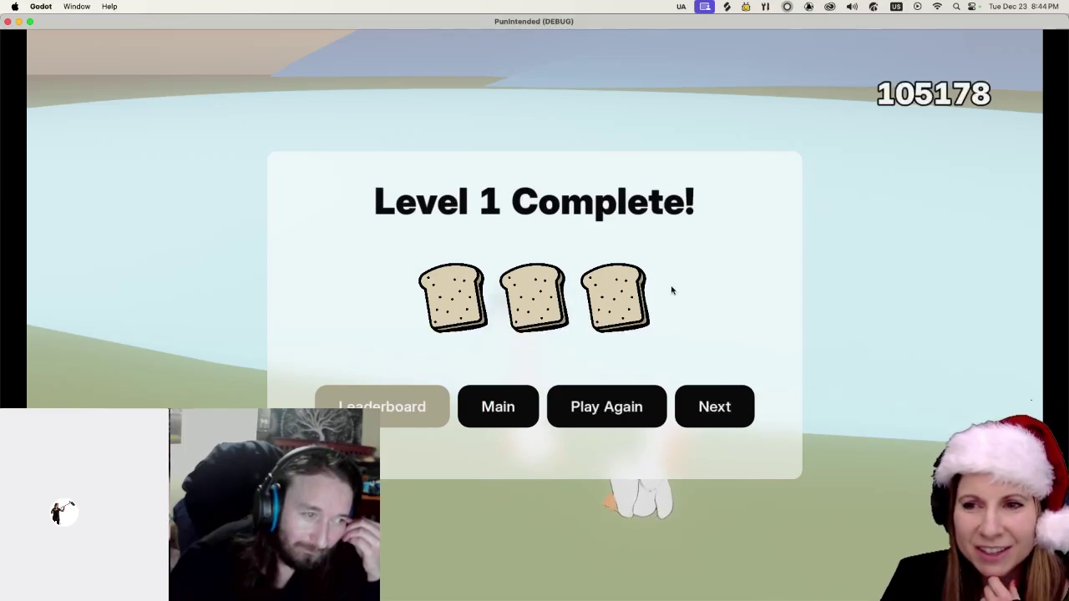
# Close the goose game window and run the current living-room scene from the editor toolbar.
pyautogui.click(7, 23)
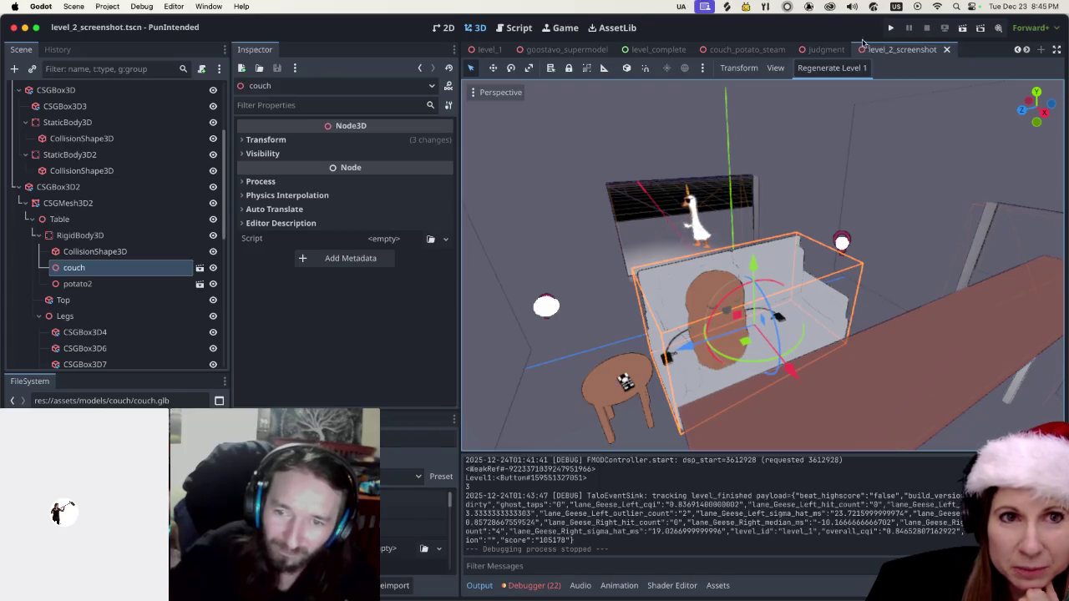
pyautogui.scroll(-5, 920, 289)
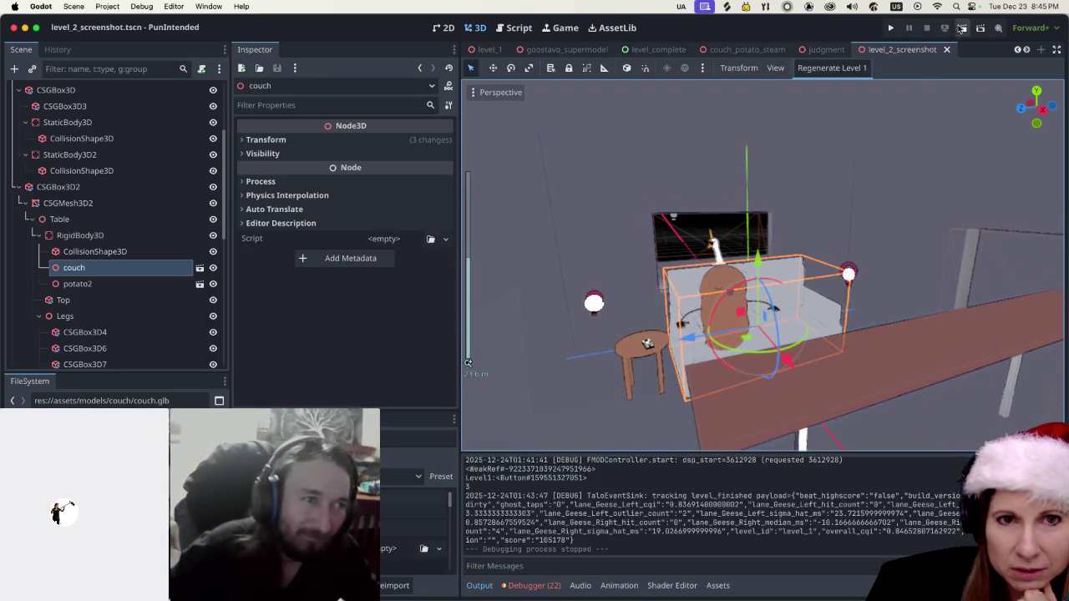
pyautogui.click(965, 27)
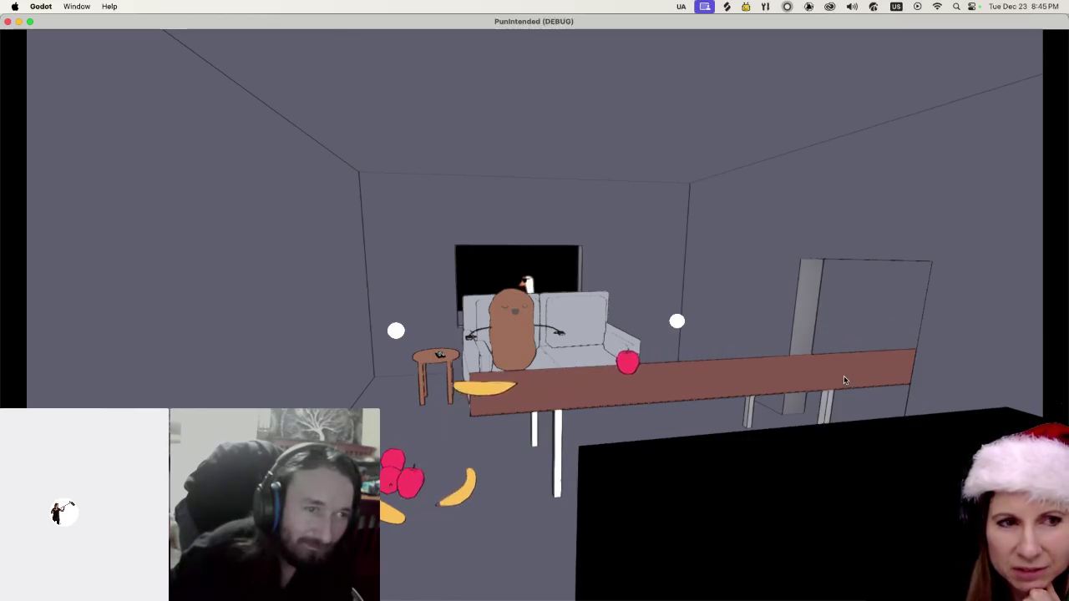
# Close the running living-room debug window to stop the scene.
pyautogui.click(8, 22)
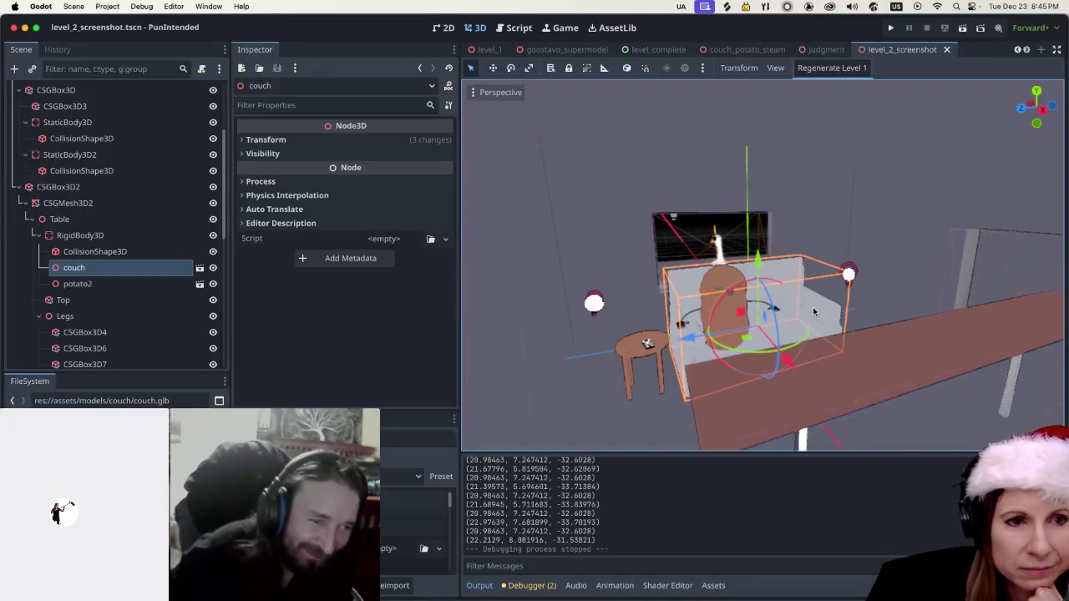
# Select the right wall box CSGBox3D2 to inspect its properties, then switch to Blender.
pyautogui.click(929, 239)
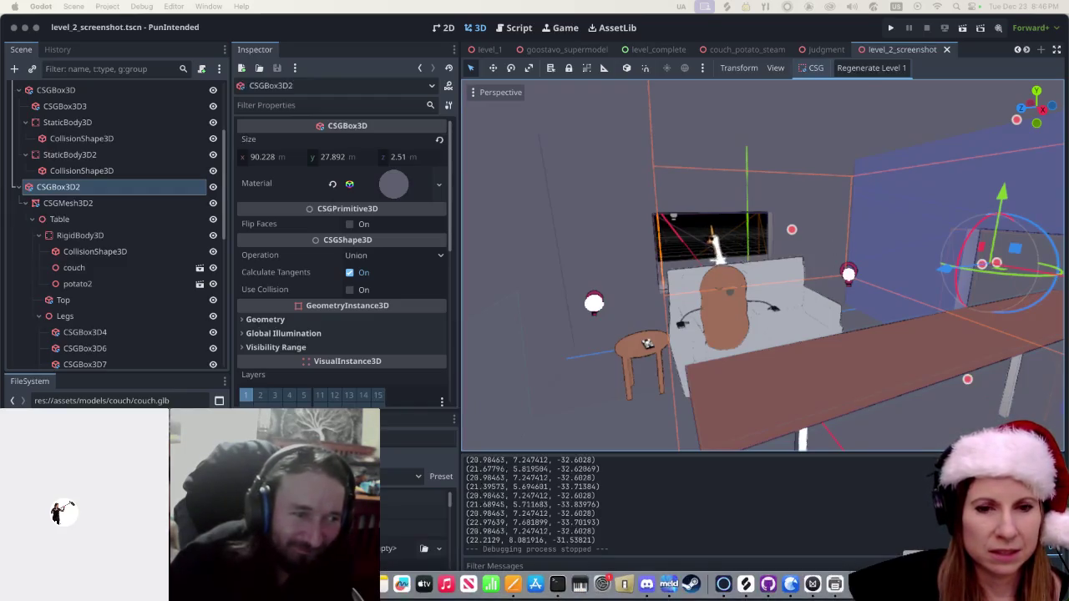
pyautogui.click(624, 584)
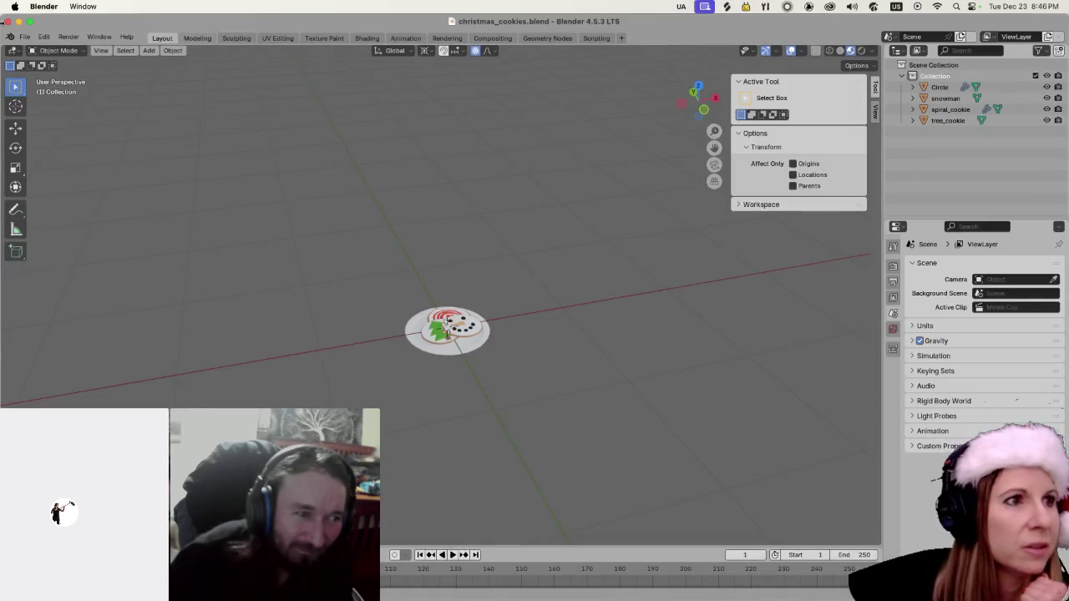
# Start a new General file in Blender.
pyautogui.click(26, 38)
pyautogui.moveTo(56, 51)
pyautogui.click(154, 50)
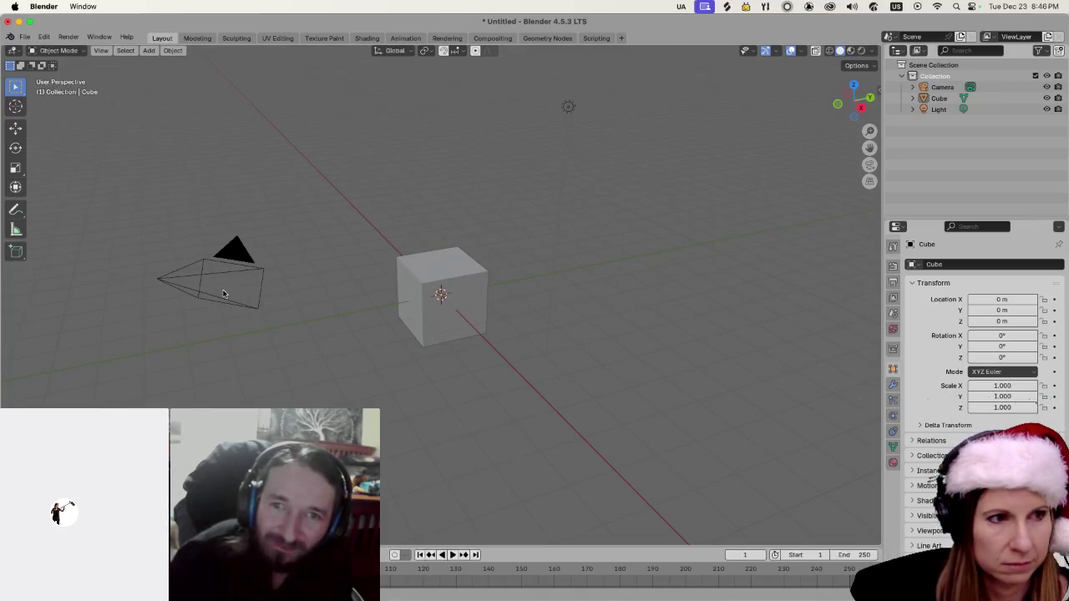
# Delete the default camera, light and cube to leave an empty scene.
pyautogui.click(252, 260)
pyautogui.press('Delete')
pyautogui.click(568, 106)
pyautogui.press('Delete')
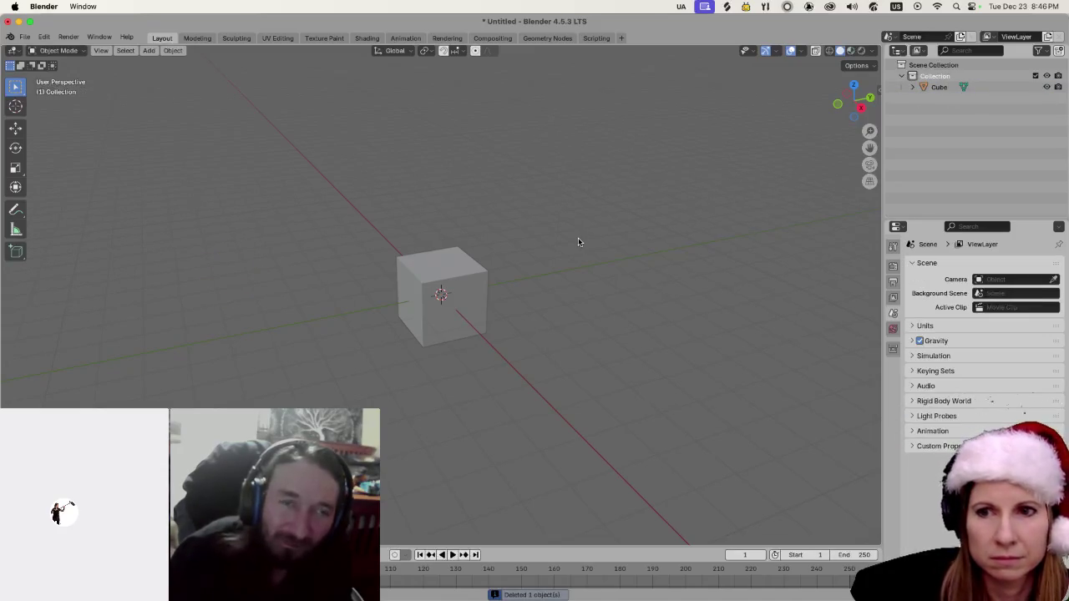
pyautogui.click(447, 310)
pyautogui.press('Delete')
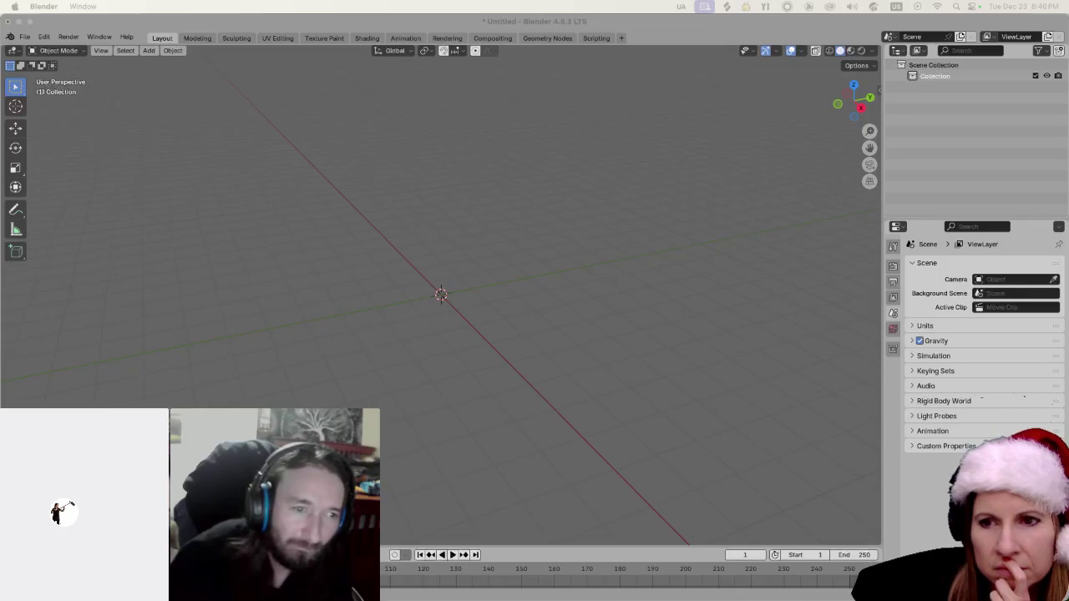
pyautogui.click(340, 274)
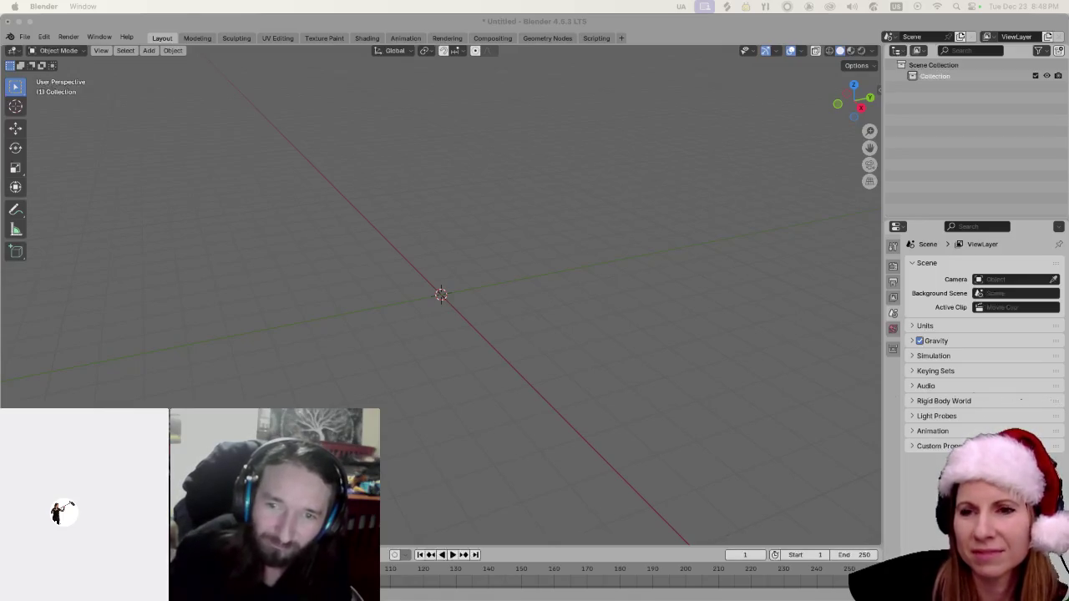
# Add a cylinder mesh at the origin and set its Vertices to 9.
pyautogui.hotkey('shift', 'a')
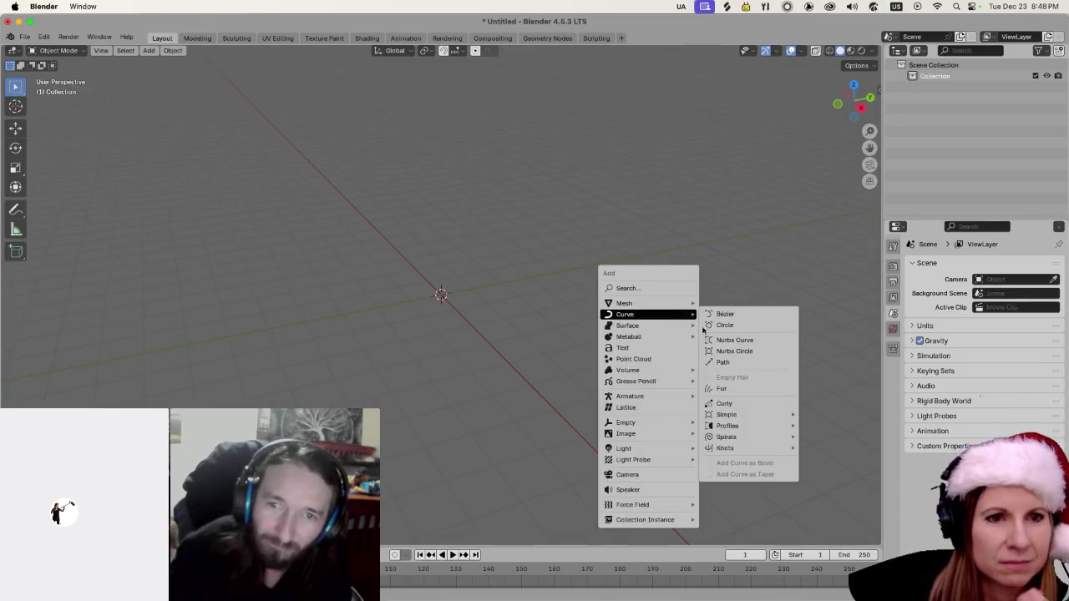
pyautogui.moveTo(659, 304)
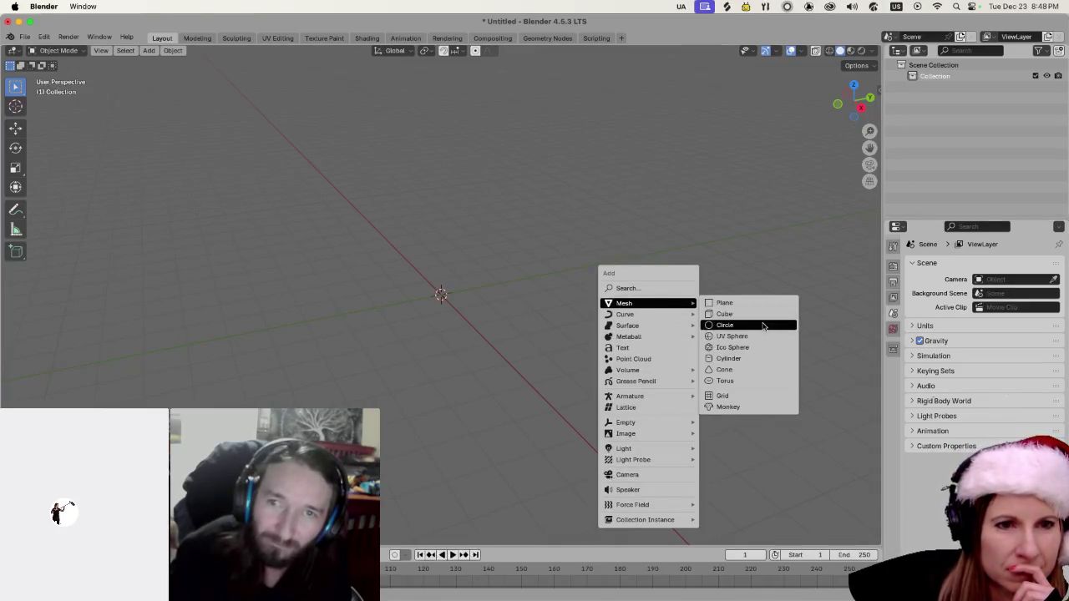
pyautogui.click(747, 359)
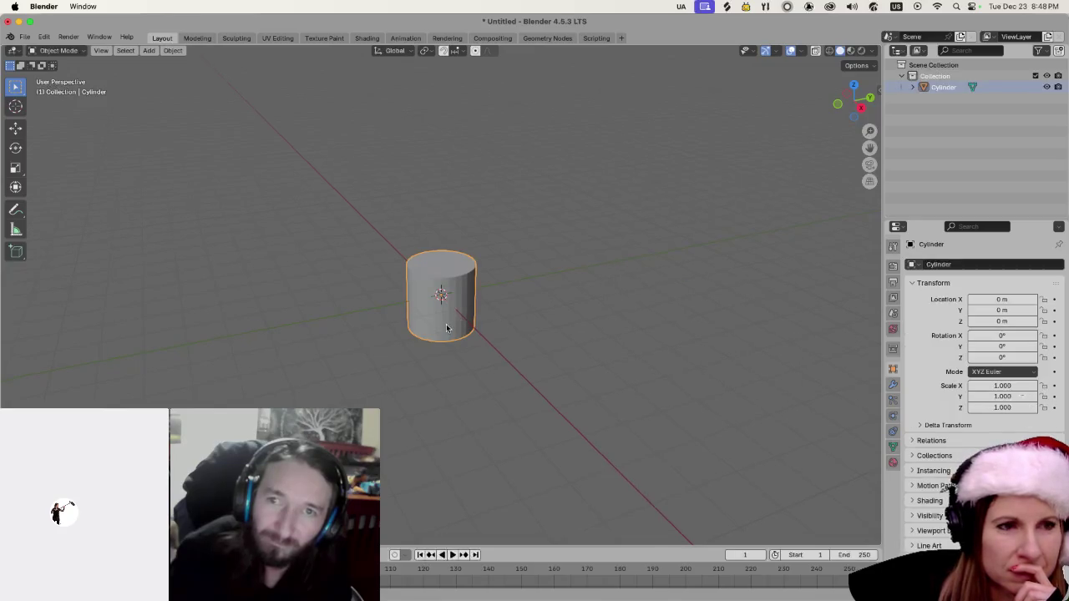
pyautogui.scroll(5, 446, 329)
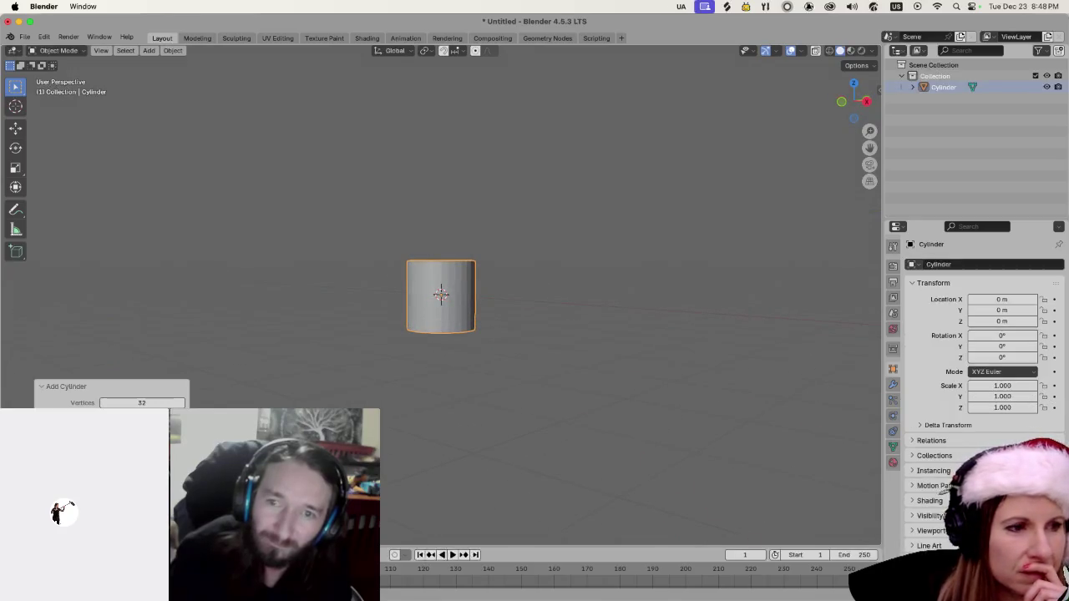
pyautogui.moveTo(156, 407); pyautogui.dragTo(125, 403)
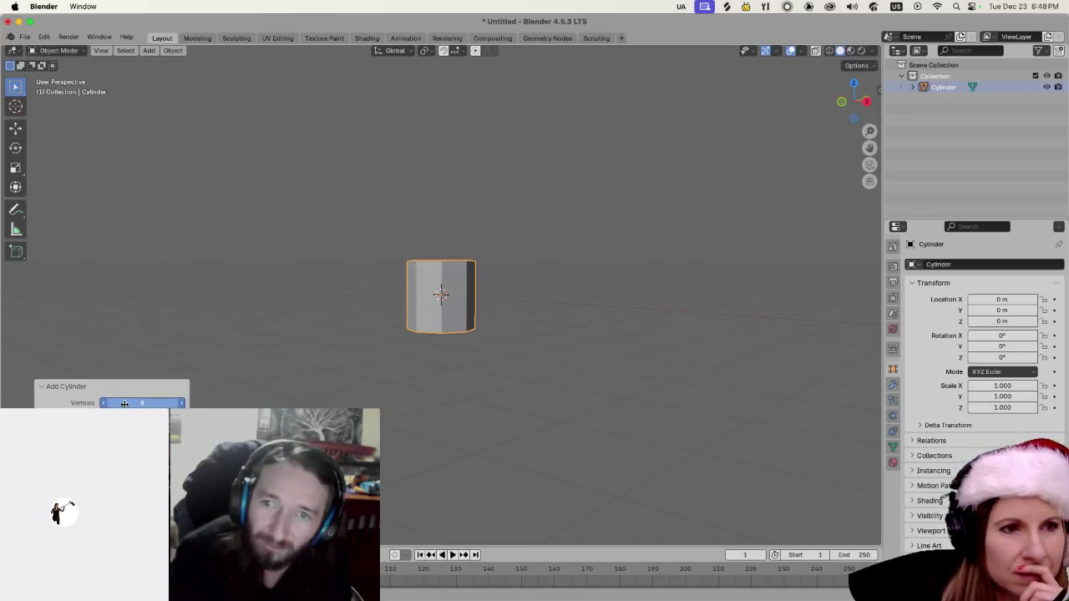
pyautogui.moveTo(124, 404); pyautogui.dragTo(124, 403)
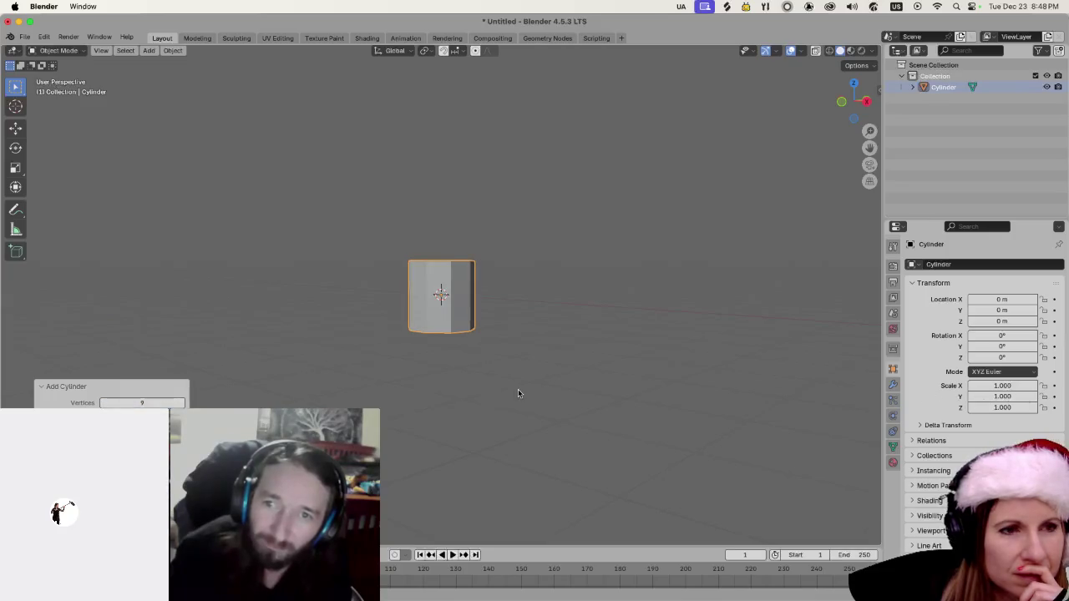
pyautogui.scroll(5, 518, 389)
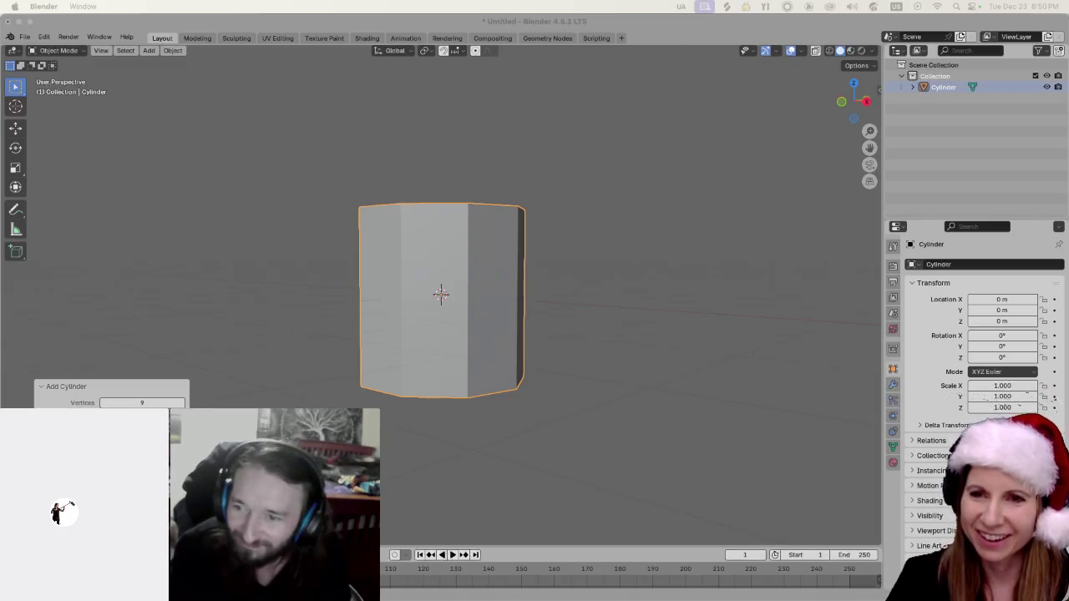
# Deselect the cylinder and orbit the view around it.
pyautogui.click(693, 38)
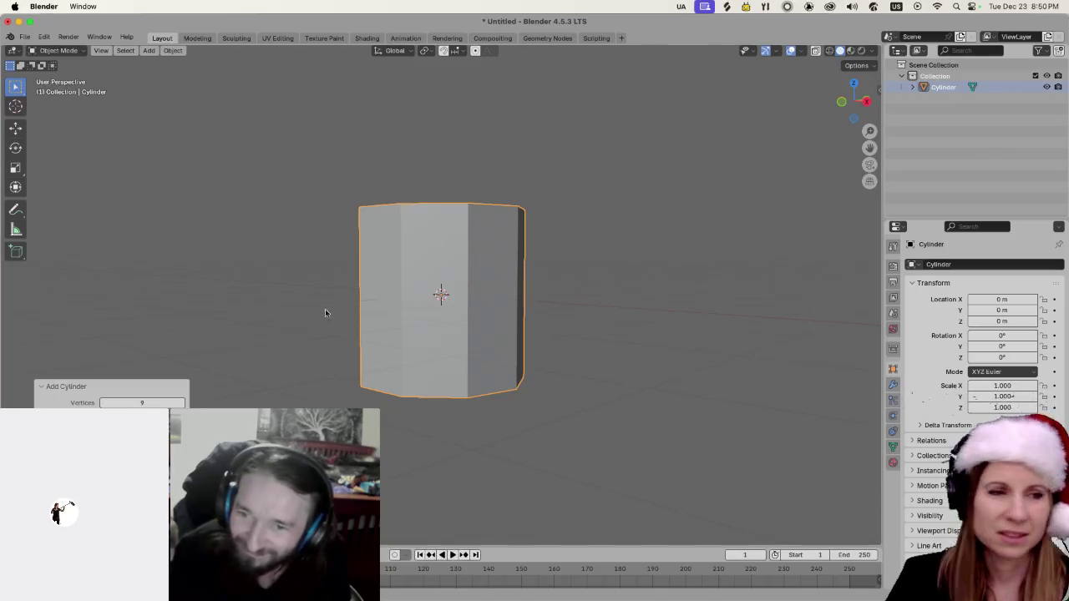
pyautogui.click(452, 454)
pyautogui.moveTo(452, 454)
pyautogui.mouseDown()
pyautogui.moveTo(529, 377)
pyautogui.moveTo(573, 394)
pyautogui.moveTo(544, 439)
pyautogui.mouseUp()
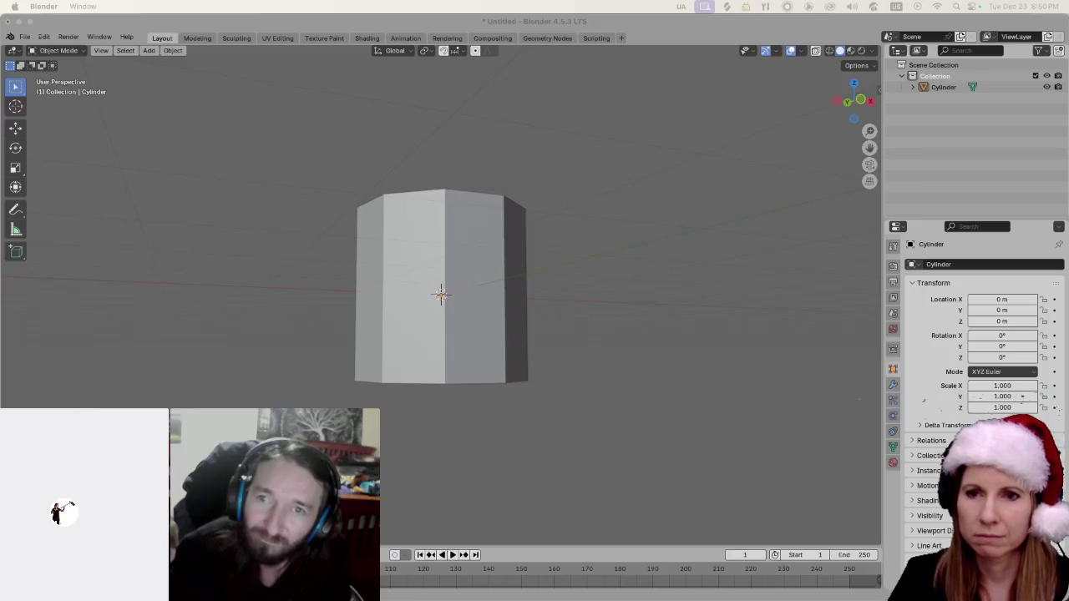
# Select the cylinder, enter Edit Mode in face select, and select only its bottom face.
pyautogui.click(508, 339)
pyautogui.scroll(-5, 501, 347)
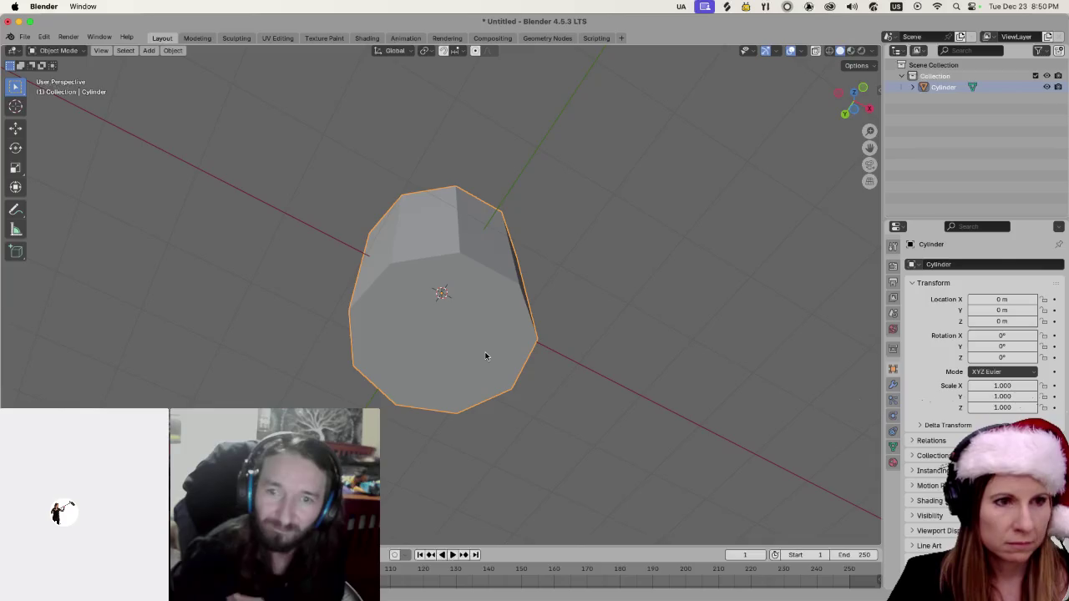
pyautogui.press('Tab')
pyautogui.hotkey('alt', 'a')
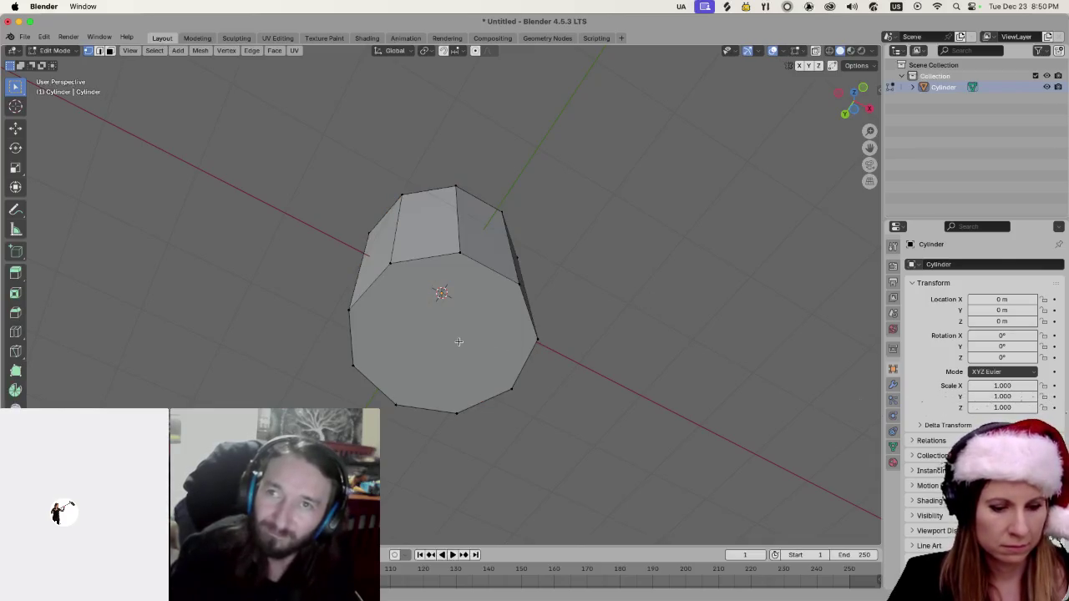
pyautogui.press('3')
pyautogui.click(459, 342)
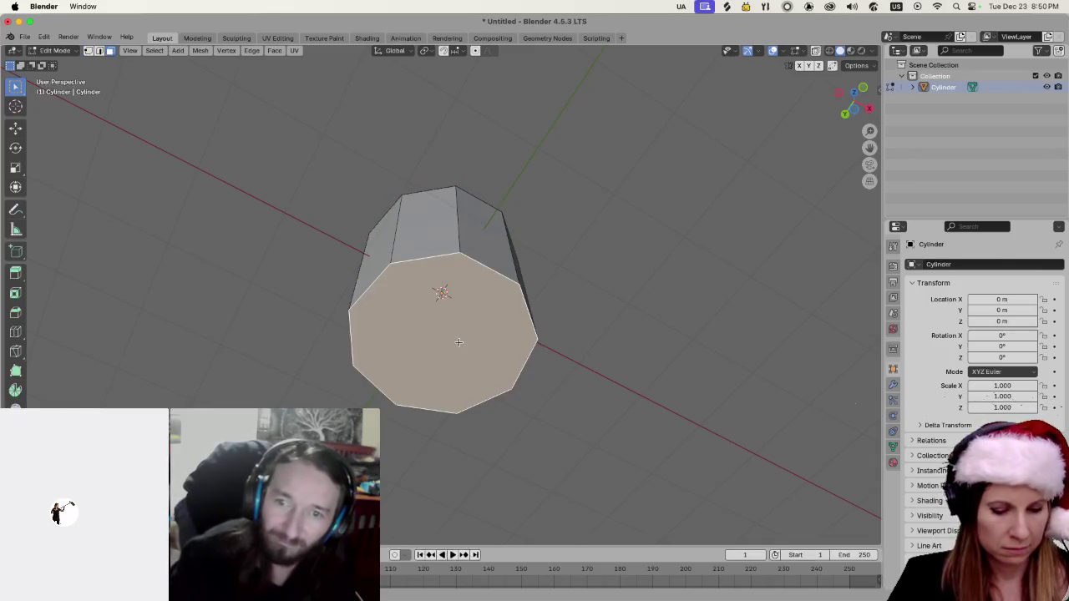
# Inset the selected bottom face with I, leaving a thin outer rim.
pyautogui.press('i')
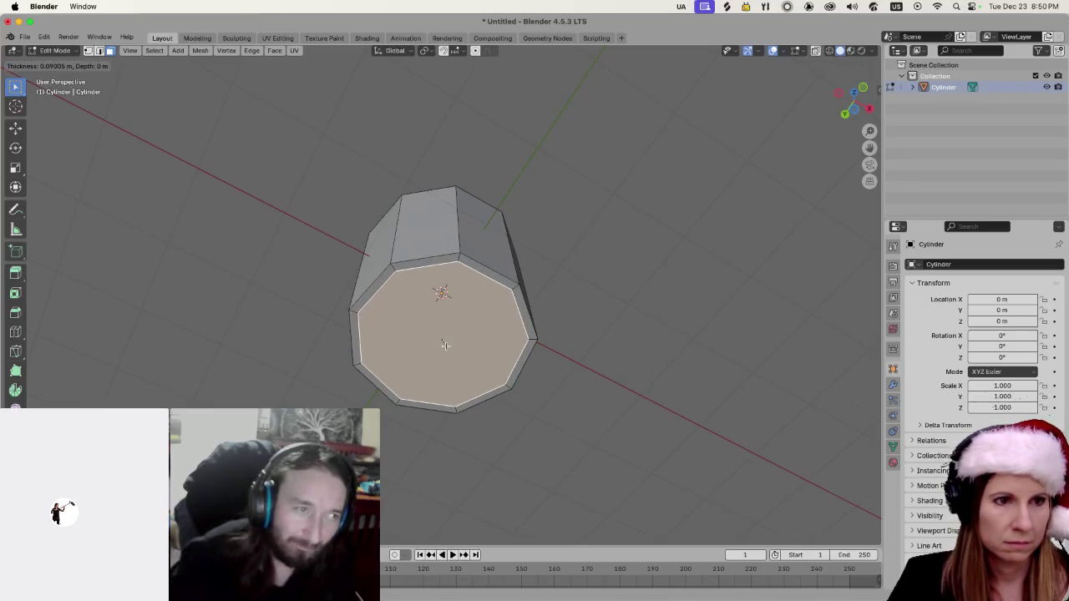
pyautogui.click(446, 345)
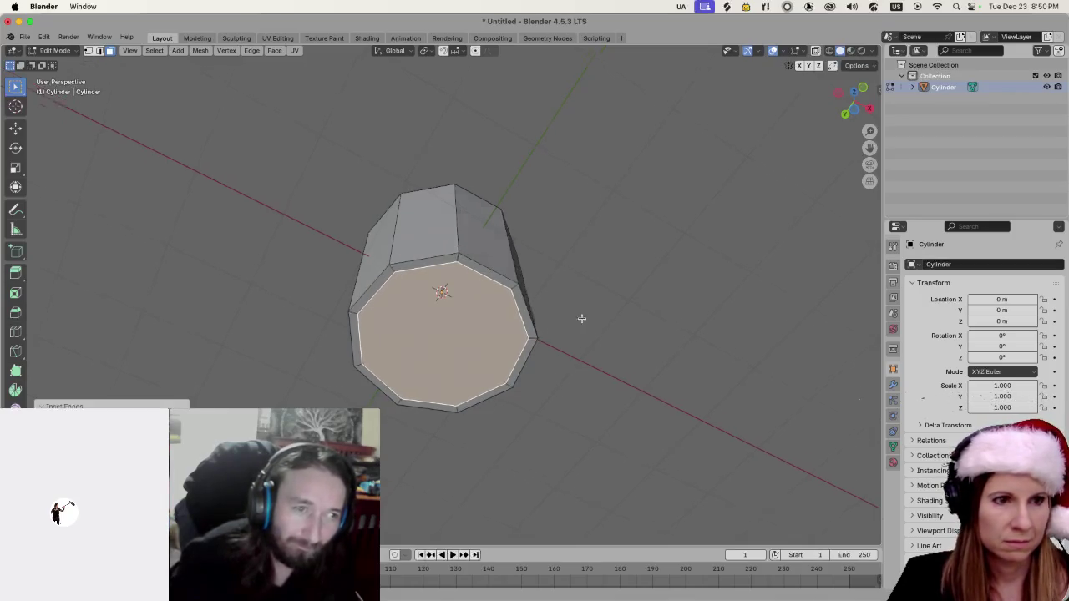
pyautogui.scroll(-5, 579, 315)
pyautogui.scroll(-5, 500, 355)
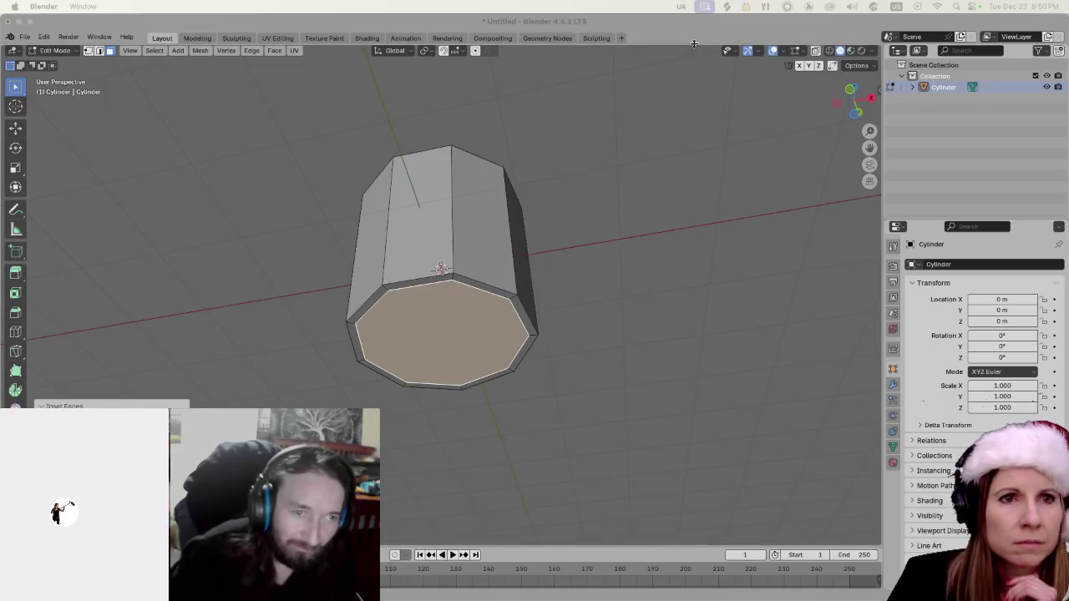
pyautogui.scroll(5, 626, 275)
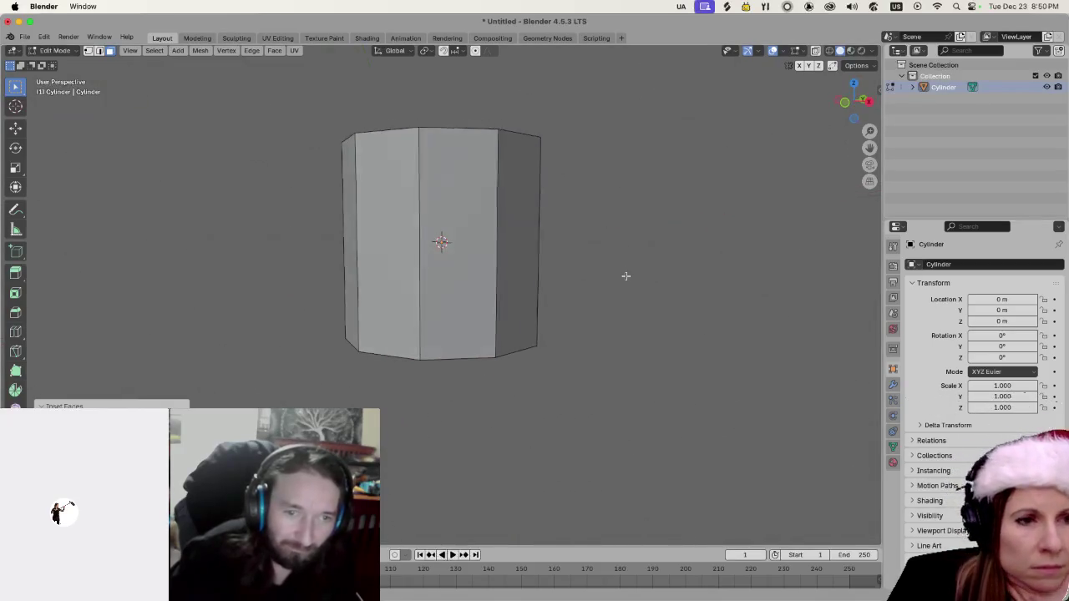
# Switch the viewport to wireframe shading and bring up the extrude options for the inset face.
pyautogui.click(830, 51)
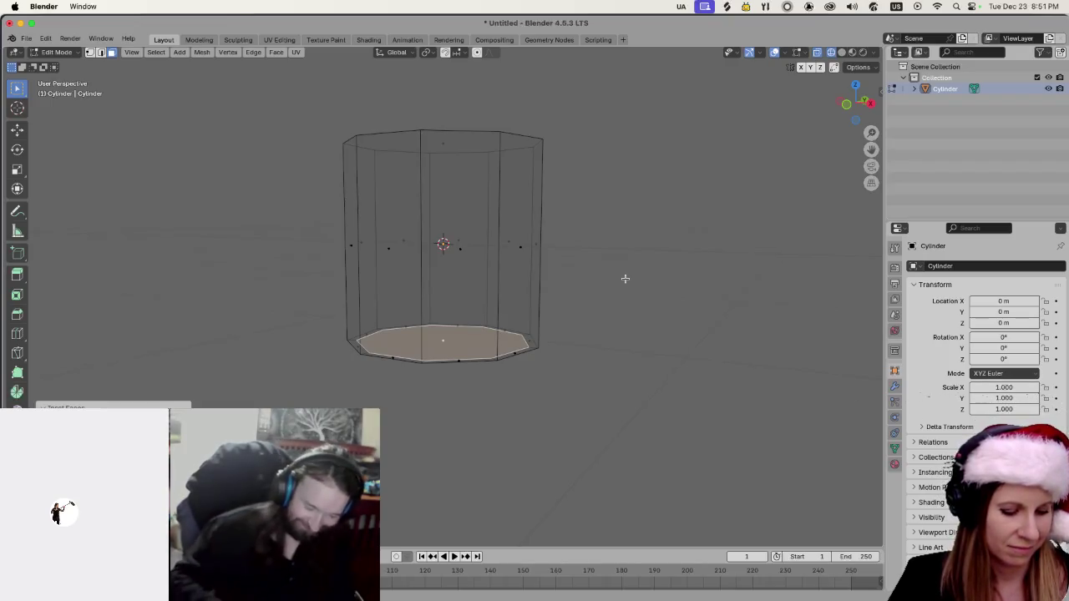
pyautogui.hotkey('alt', 'e')
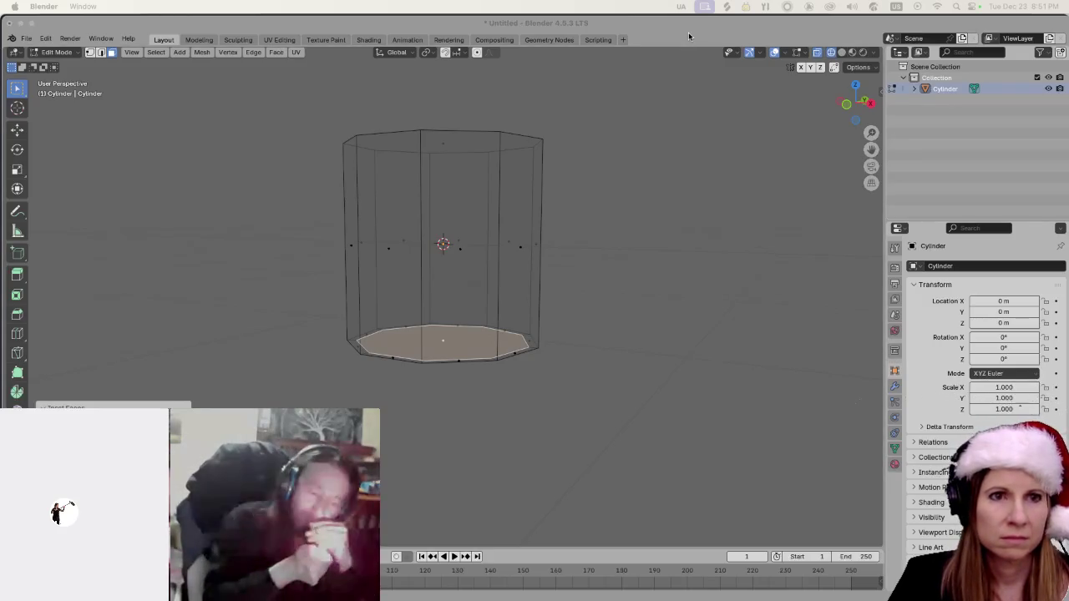
pyautogui.click(523, 344)
# Extrude the inset inner face along its normal up to the cylinder's top.
pyautogui.hotkey('alt', 'e')
pyautogui.click(523, 345)
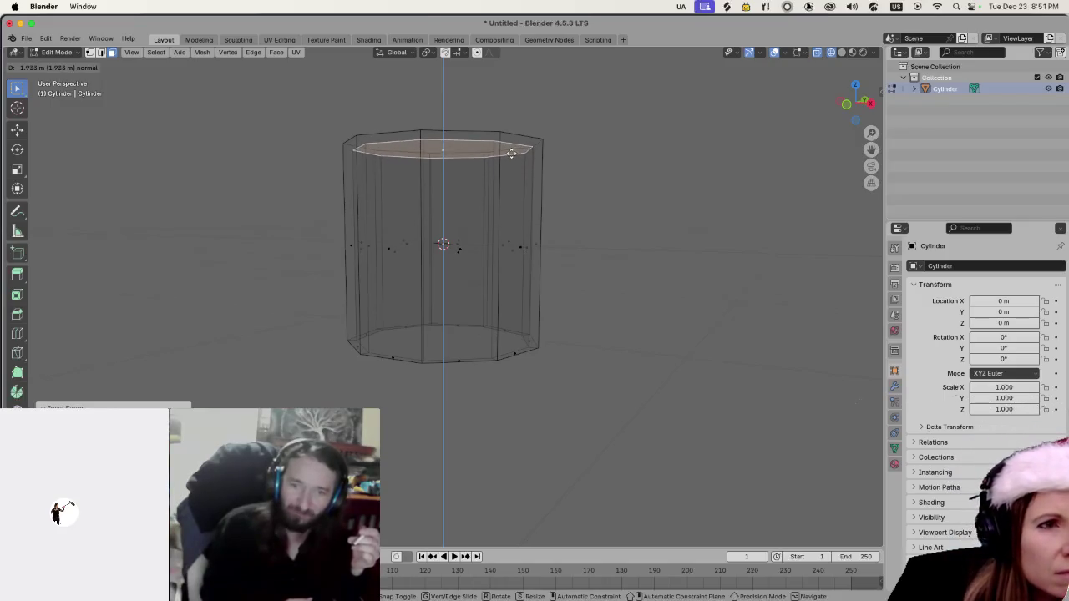
pyautogui.click(512, 151)
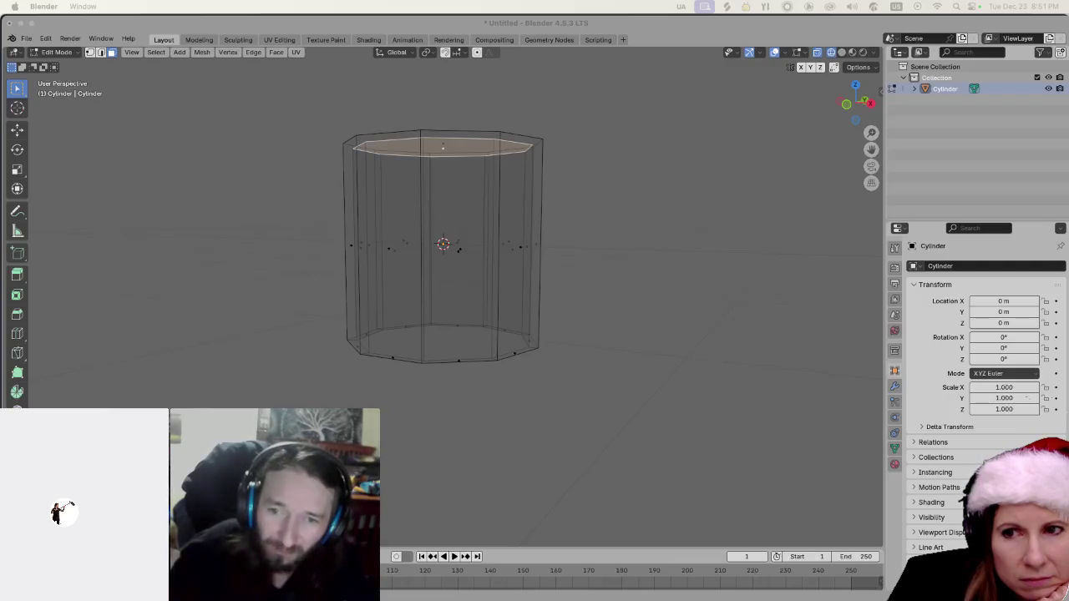
# Deselect the face, toggle solid and wireframe shading, and turn off X-ray.
pyautogui.hotkey('alt', 'a')
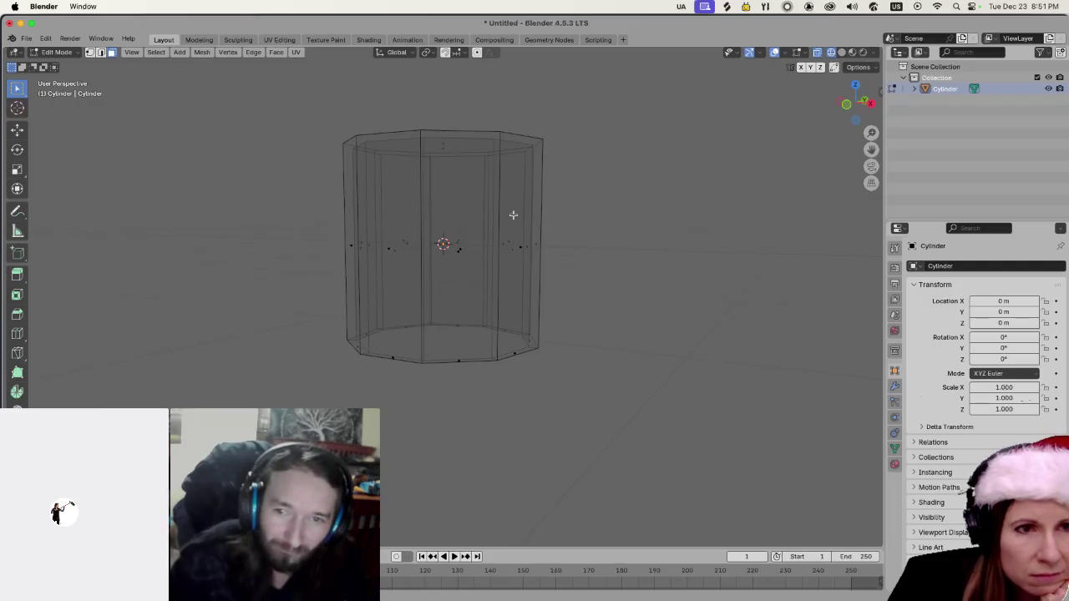
pyautogui.click(841, 52)
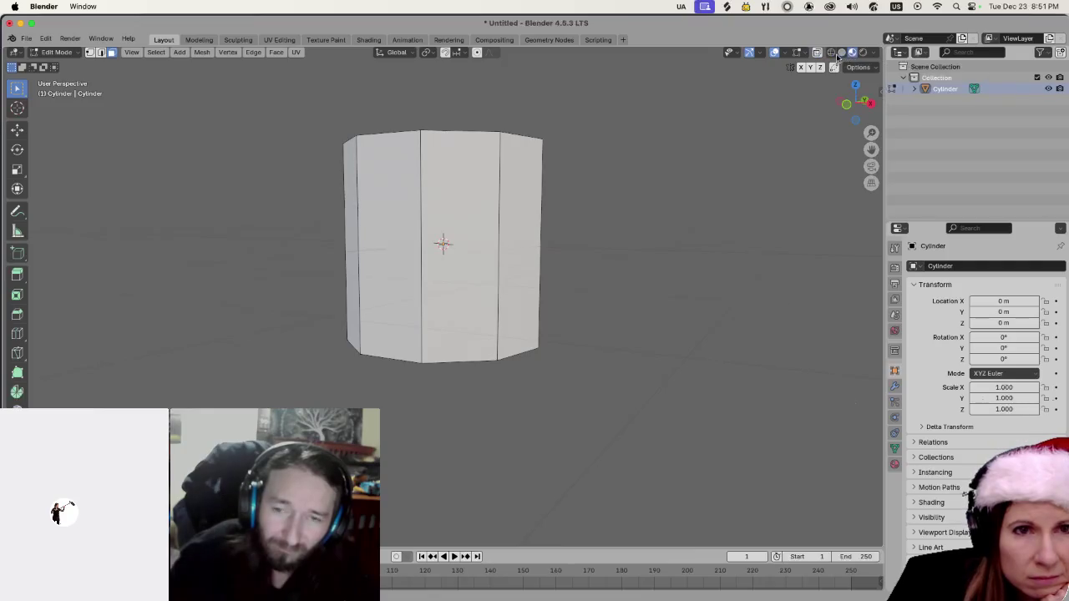
pyautogui.click(832, 53)
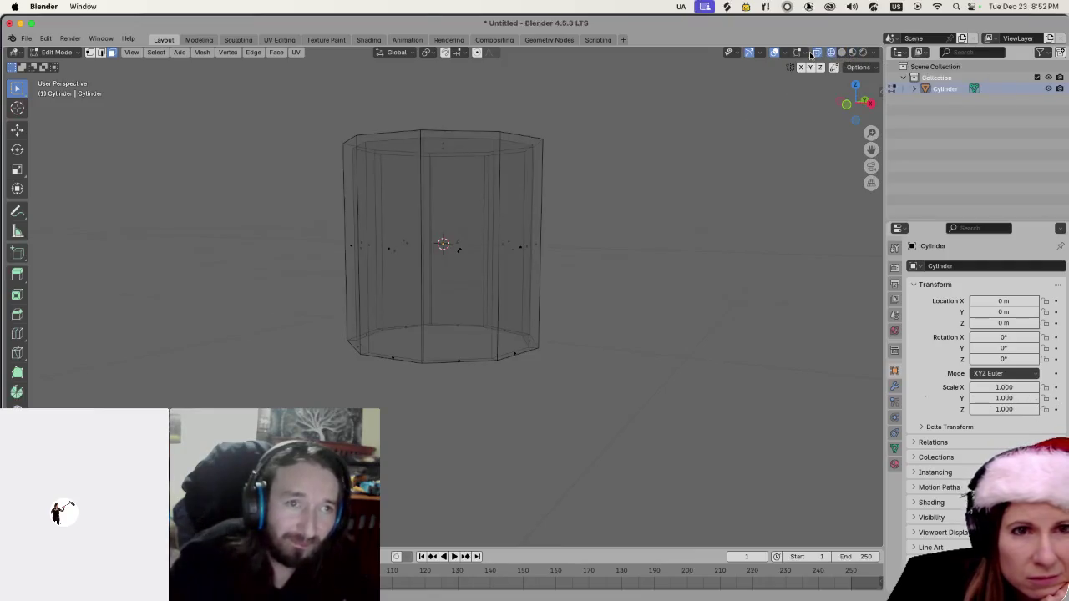
pyautogui.click(815, 53)
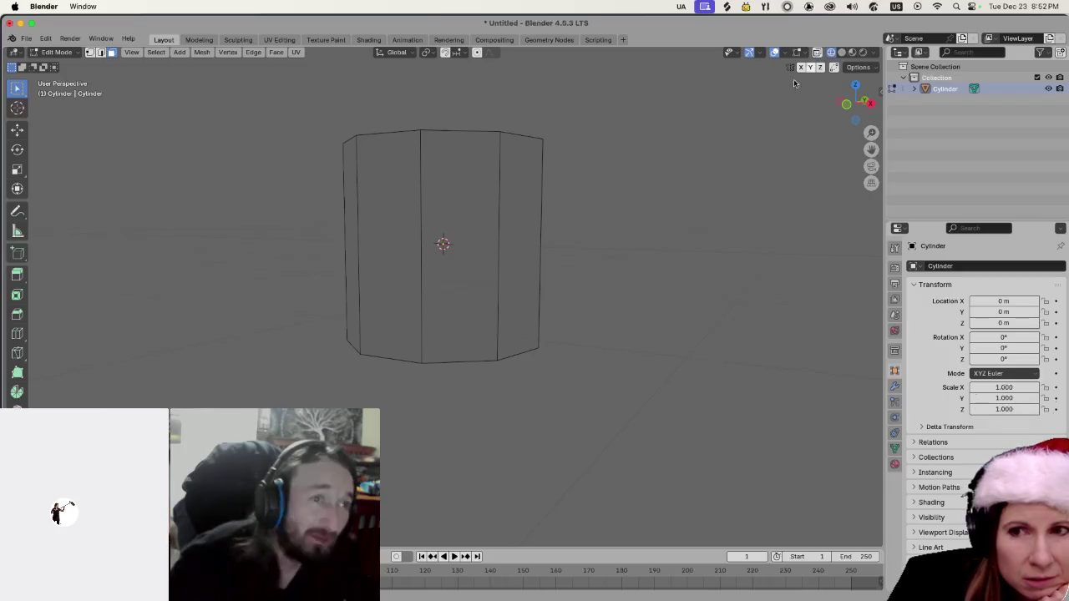
# In Edit Mode with vertex select and proportional editing on, box-select the cylinder's top ring.
pyautogui.press('a')
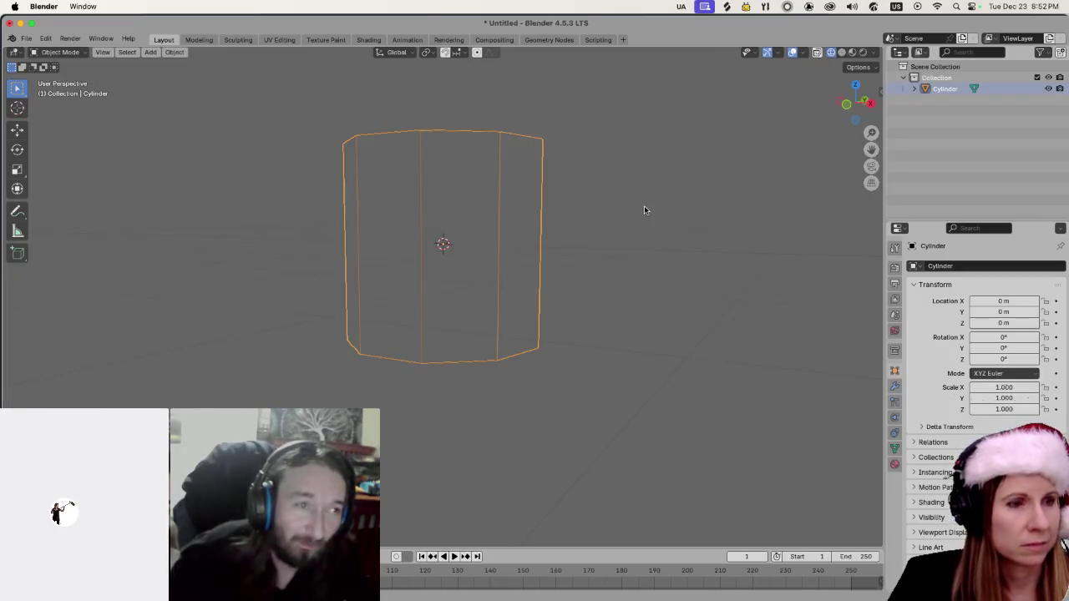
pyautogui.hotkey('alt', 'a')
pyautogui.press('1')
pyautogui.moveTo(323, 112); pyautogui.dragTo(621, 182)
pyautogui.click(477, 53)
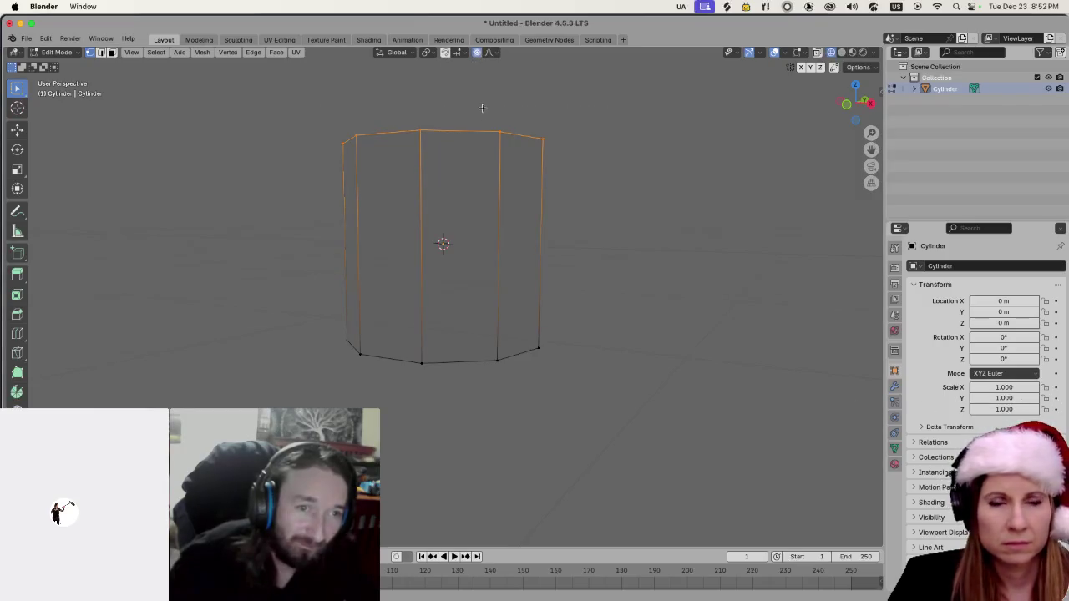
pyautogui.scroll(2, 481, 145)
pyautogui.scroll(-2, 479, 145)
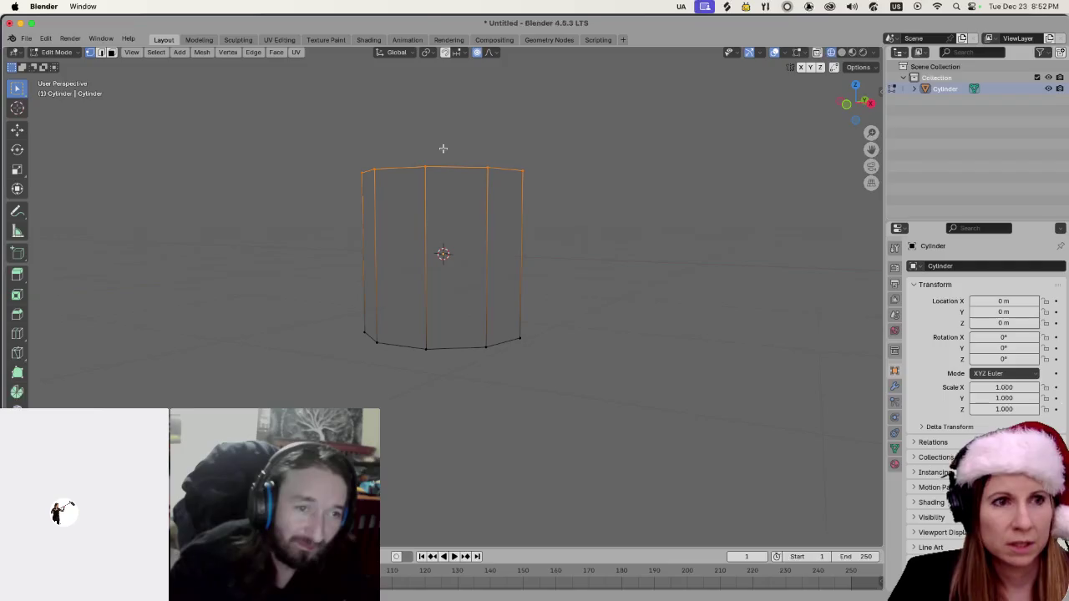
pyautogui.scroll(5, 484, 231)
pyautogui.click(313, 230)
pyautogui.moveTo(292, 224)
pyautogui.mouseDown()
pyautogui.moveTo(487, 310)
pyautogui.moveTo(538, 313)
pyautogui.mouseUp()
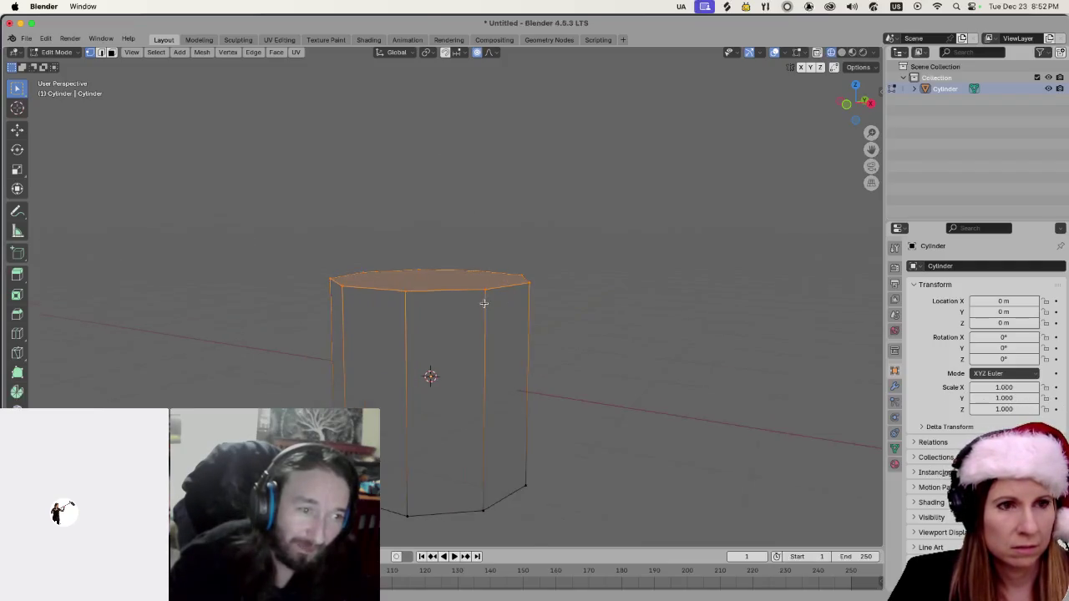
# Scale the top ring down with smooth falloff so the walls narrow toward the rim.
pyautogui.press('s')
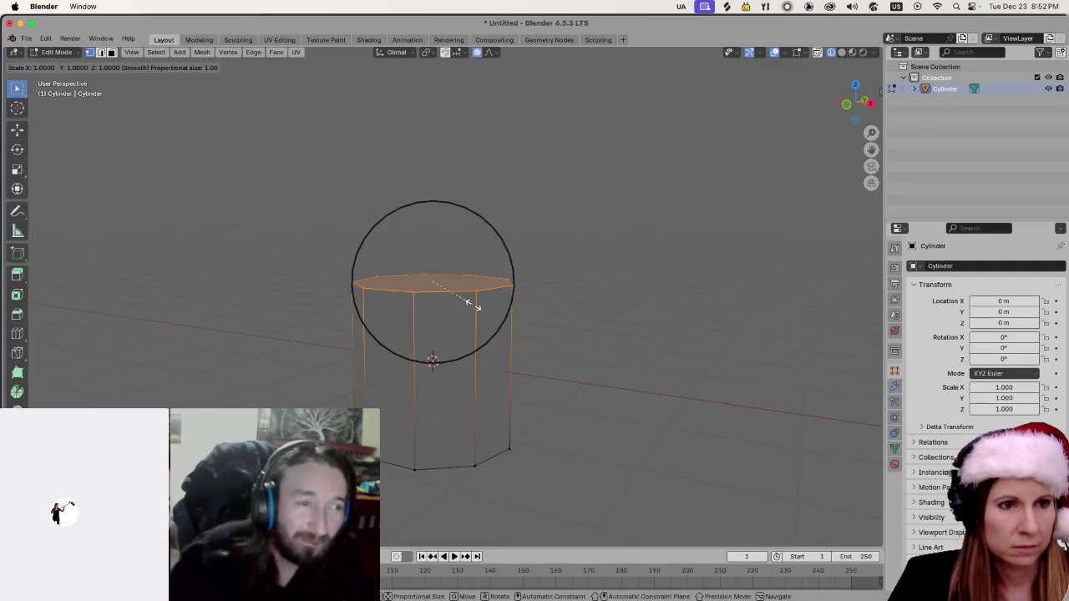
pyautogui.scroll(-2, 472, 302)
pyautogui.scroll(6, 473, 299)
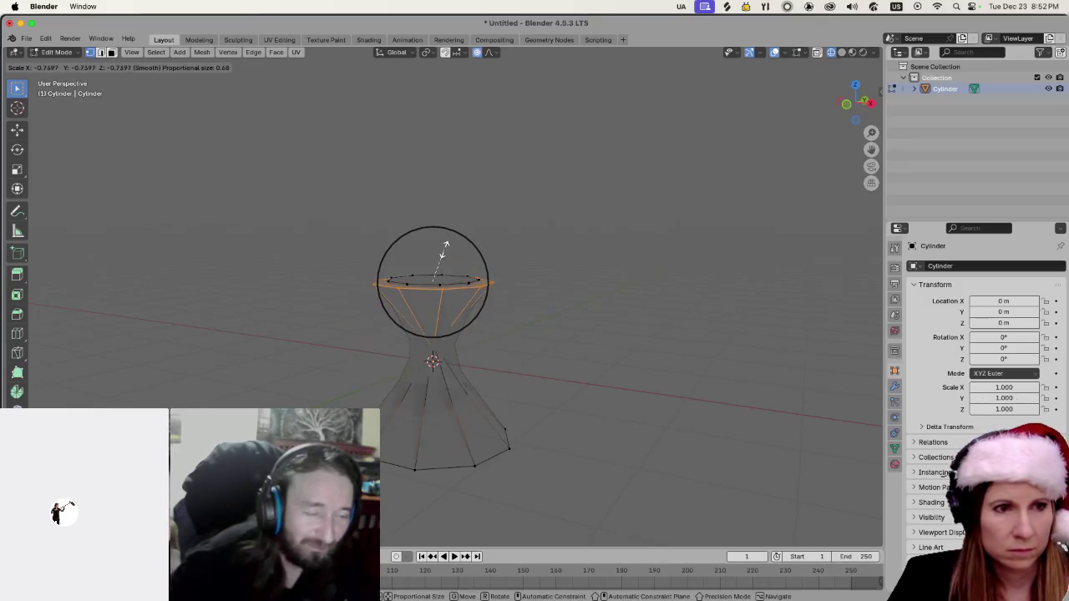
pyautogui.scroll(2, 458, 251)
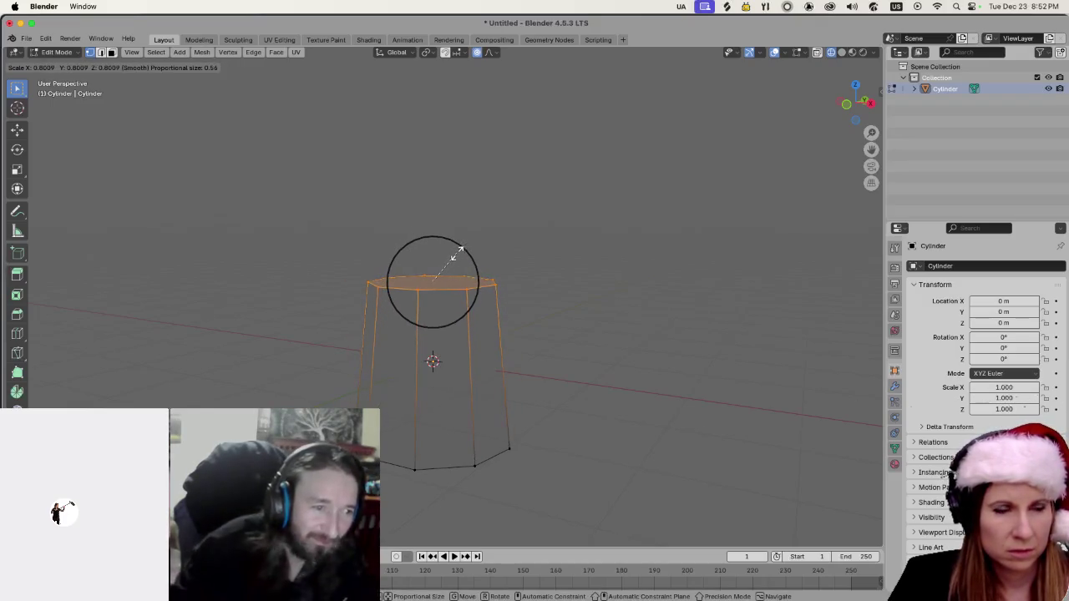
pyautogui.scroll(-1, 458, 255)
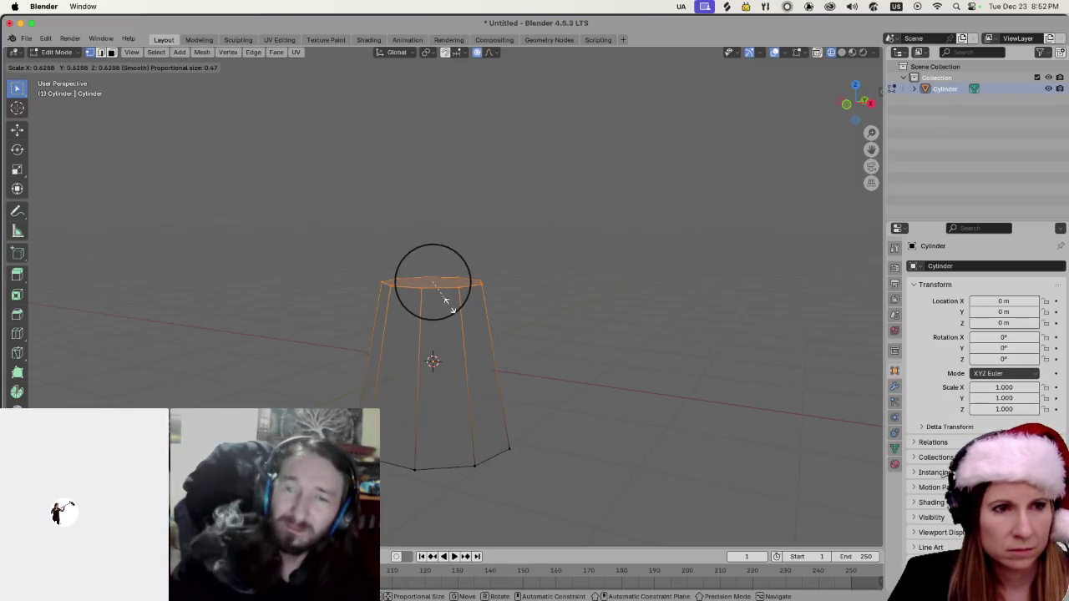
pyautogui.click(446, 299)
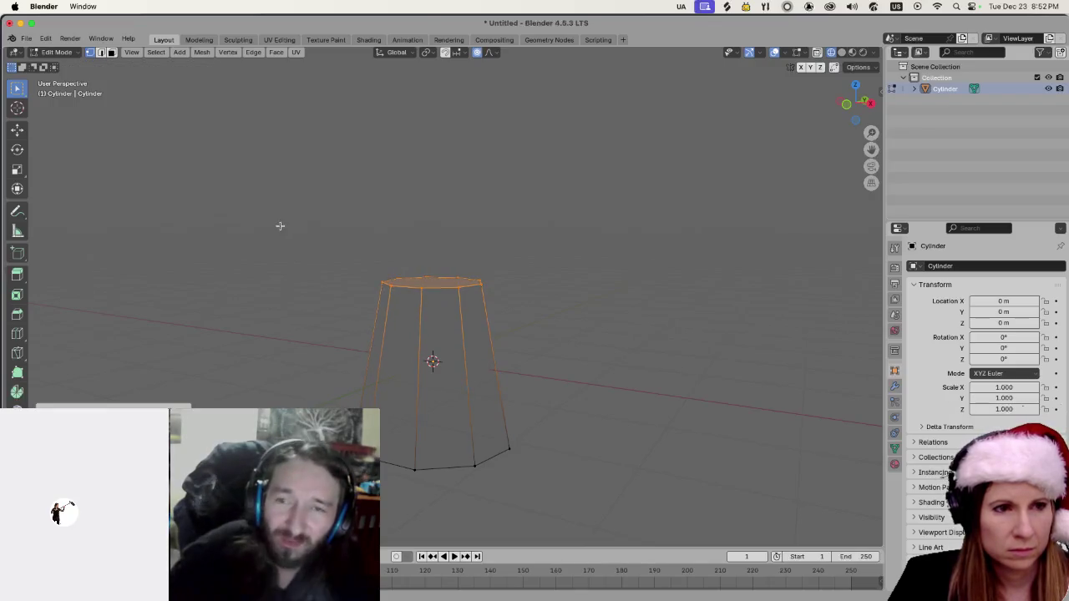
# Try squashing the whole cylinder along Z, then undo that first attempt.
pyautogui.moveTo(310, 255)
pyautogui.mouseDown()
pyautogui.moveTo(504, 452)
pyautogui.moveTo(534, 466)
pyautogui.mouseUp()
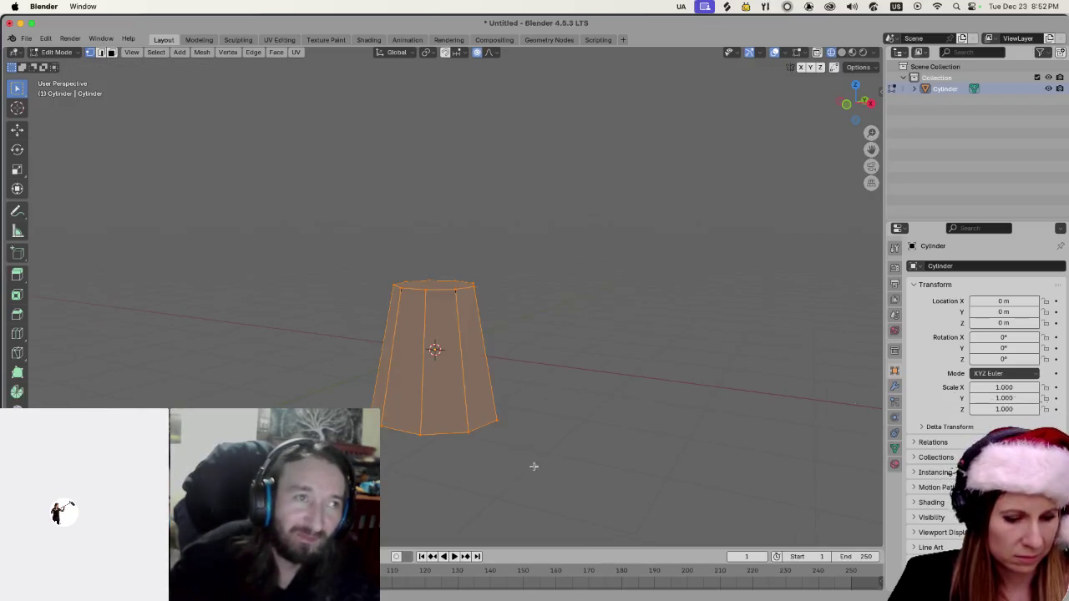
pyautogui.press('s')
pyautogui.press('z')
pyautogui.click(509, 414)
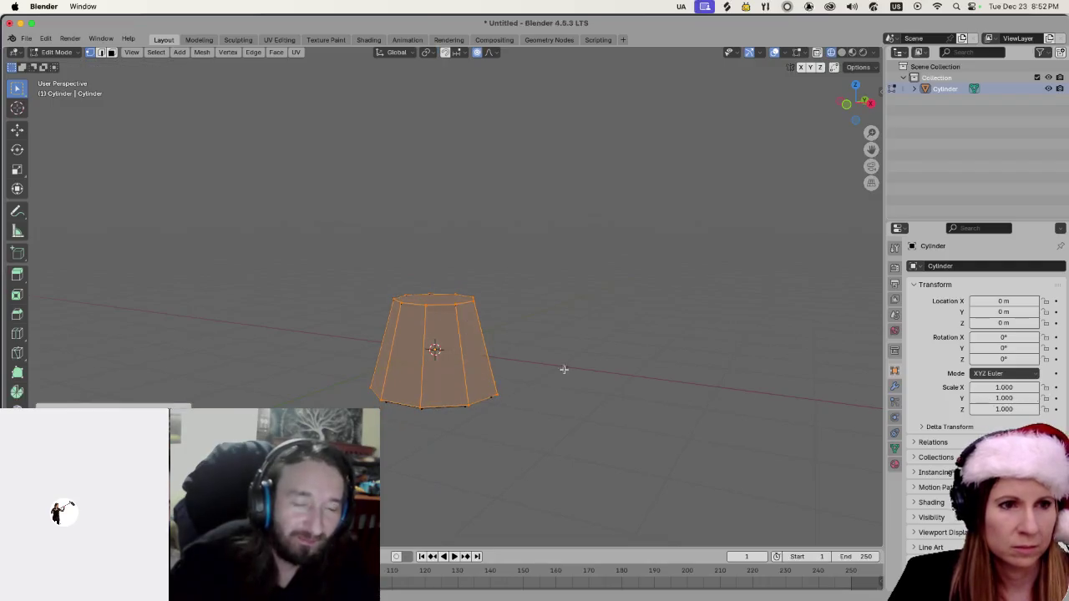
pyautogui.click(562, 363)
pyautogui.scroll(3, 601, 326)
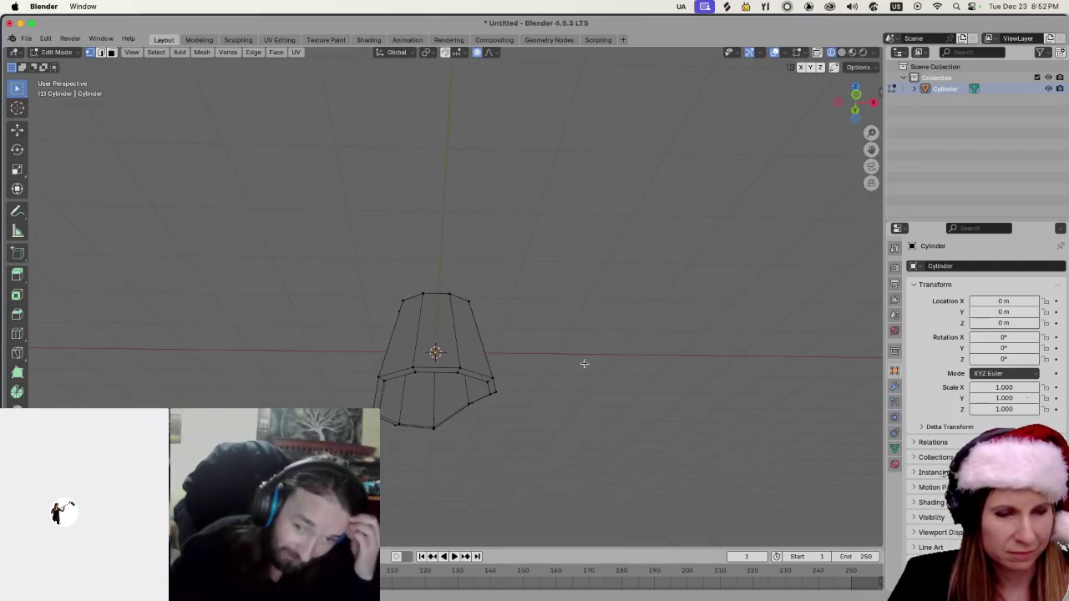
pyautogui.hotkey('ctrl', 'z')
pyautogui.hotkey('ctrl', 'z')
pyautogui.hscroll(-5, 591, 351)
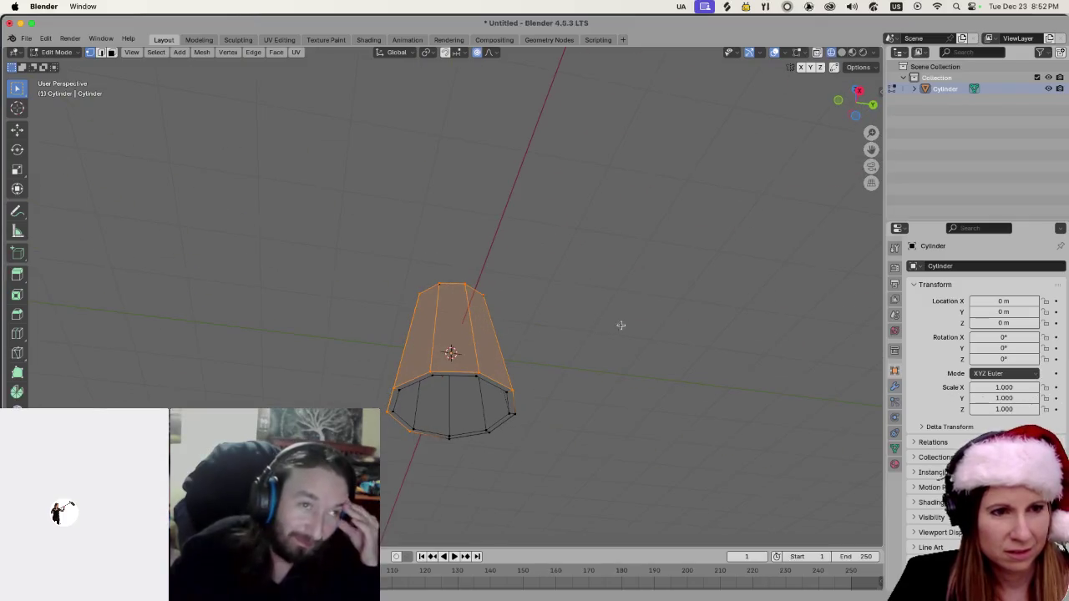
# Select the entire mesh and scale it down along Z twice into a squat lampshade.
pyautogui.press('a')
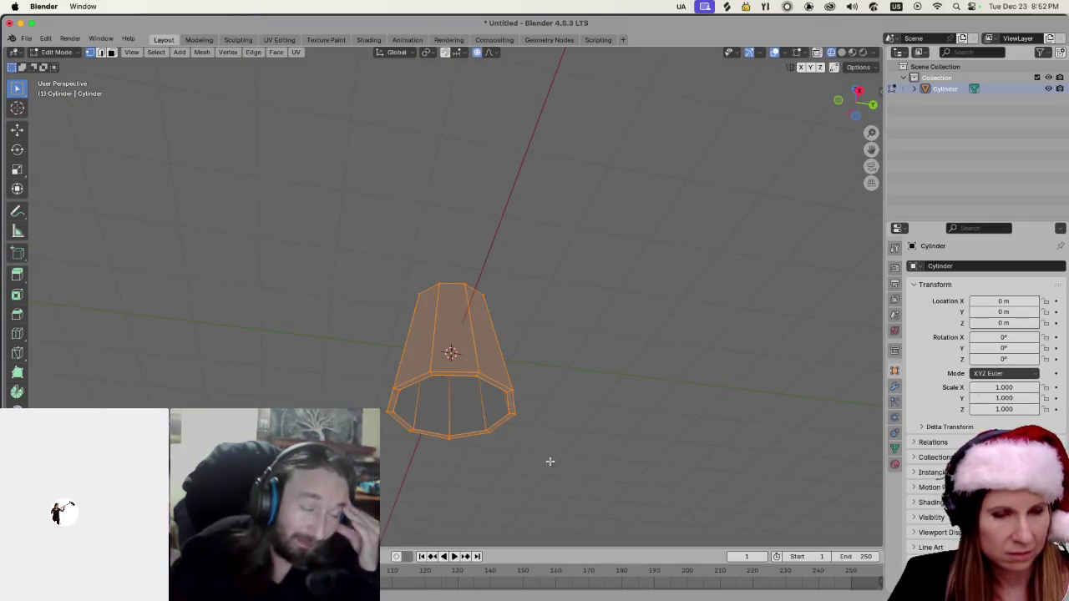
pyautogui.scroll(-5, 550, 465)
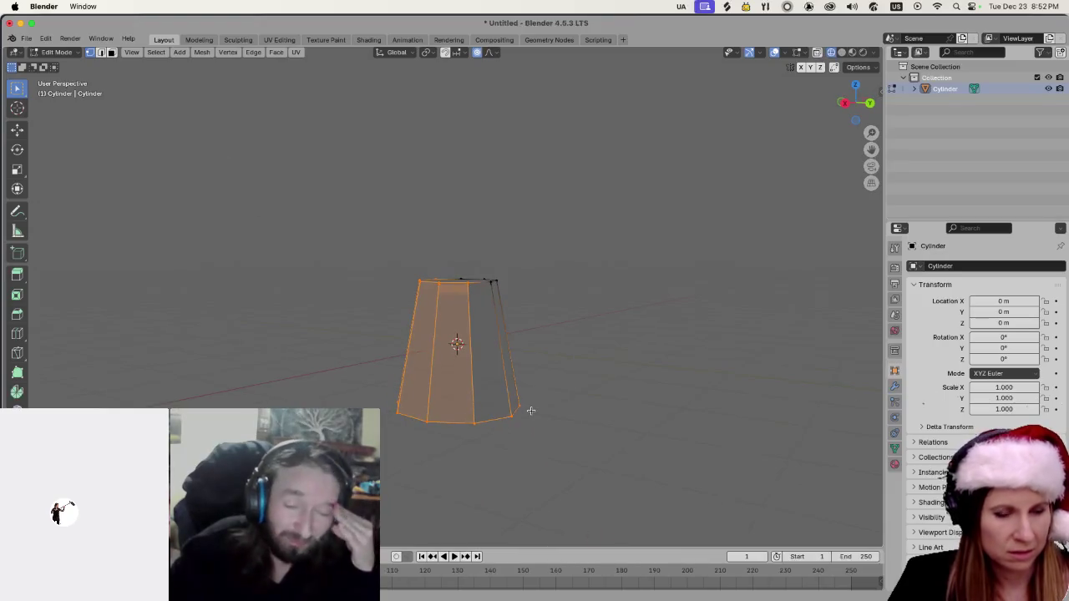
pyautogui.scroll(-5, 585, 334)
pyautogui.press('s')
pyautogui.press('z')
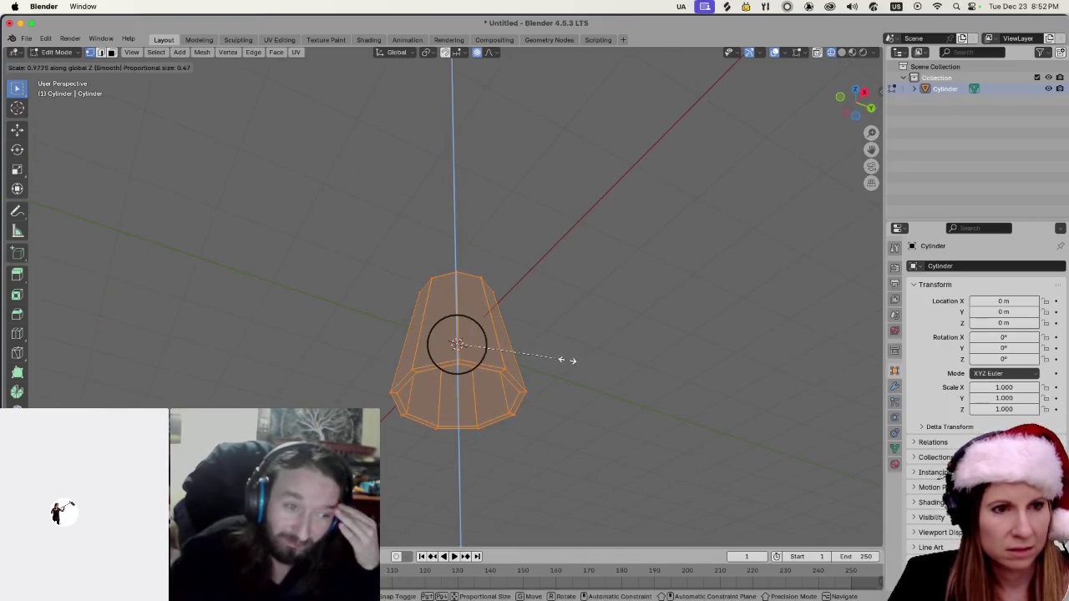
pyautogui.click(547, 389)
pyautogui.scroll(-5, 561, 389)
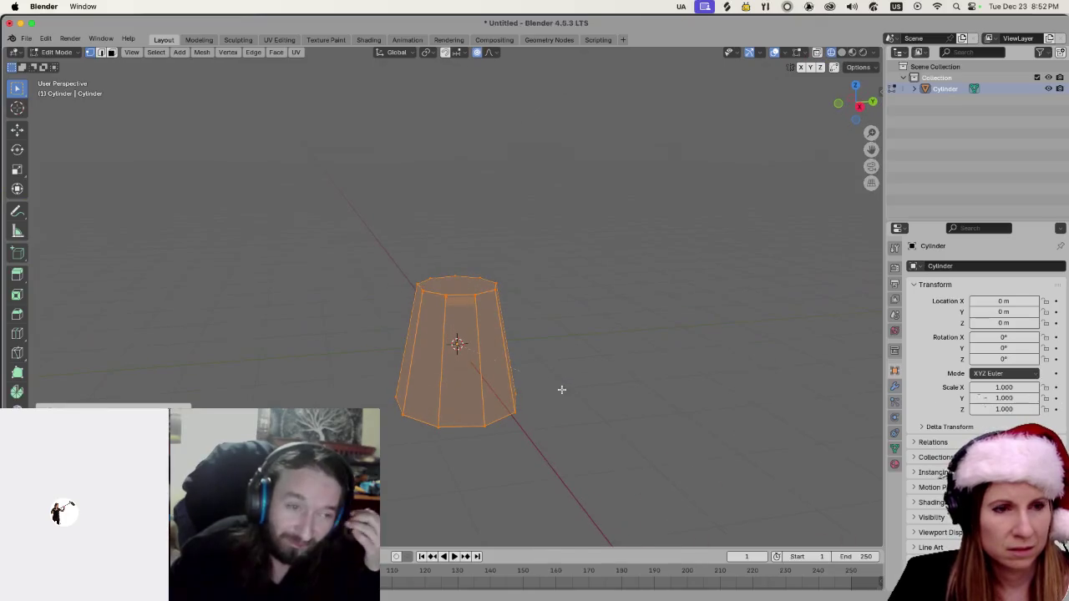
pyautogui.press('s')
pyautogui.press('z')
pyautogui.click(543, 347)
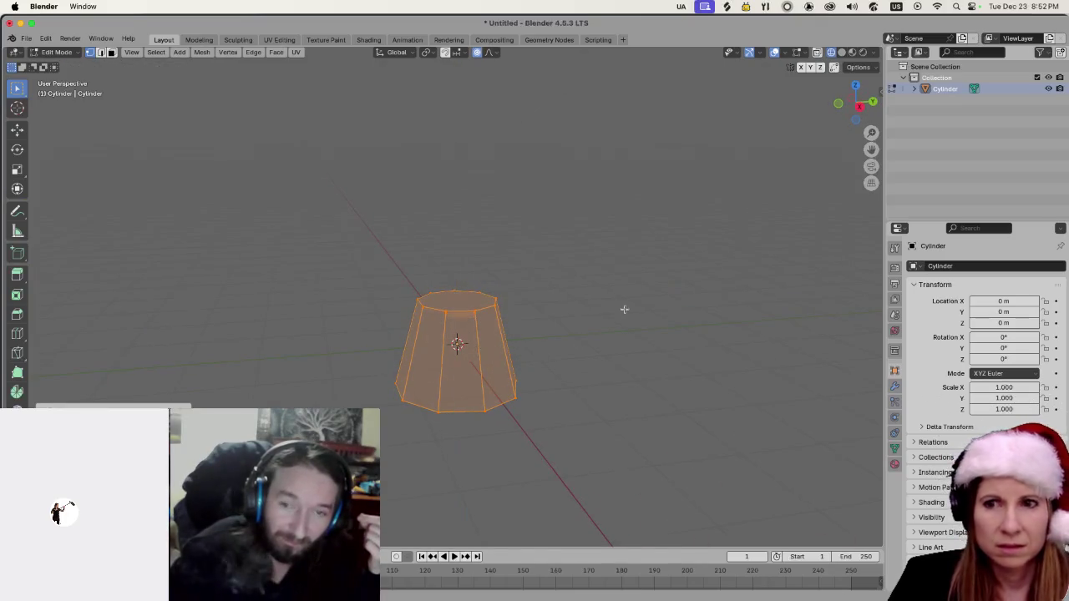
pyautogui.click(621, 312)
pyautogui.scroll(-5, 630, 332)
pyautogui.scroll(-10, 565, 382)
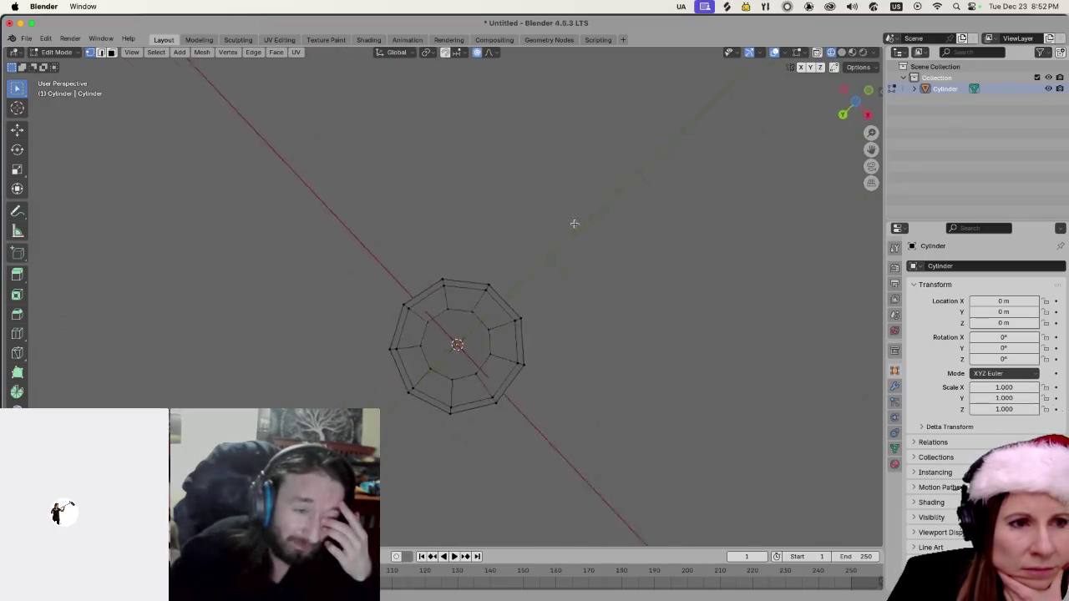
pyautogui.scroll(10, 577, 224)
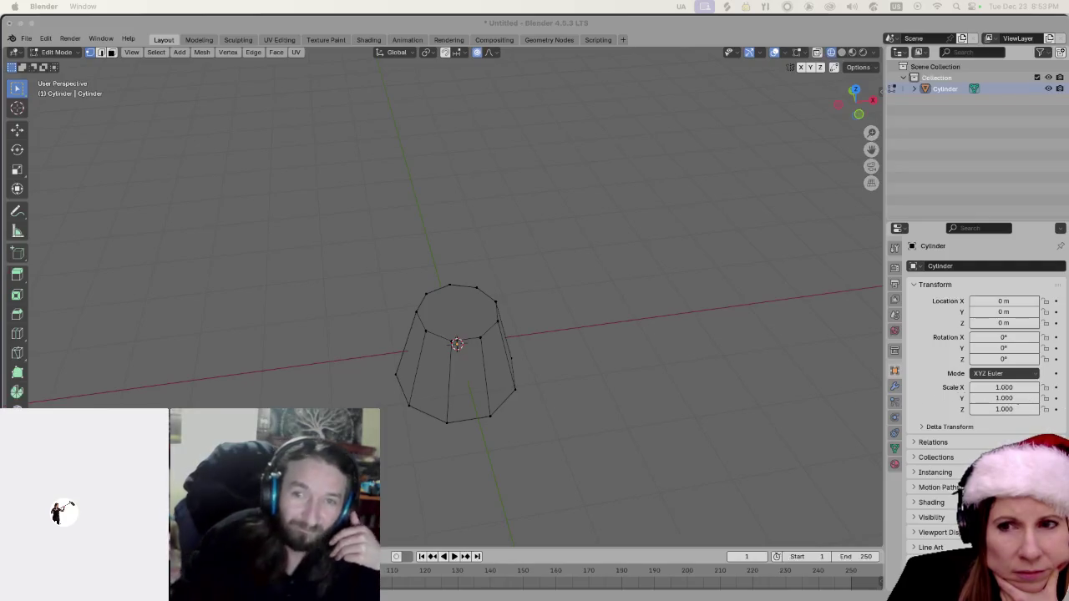
# Try the Solid and other viewport shading modes to inspect the tapered cylinder.
pyautogui.scroll(-3, 615, 380)
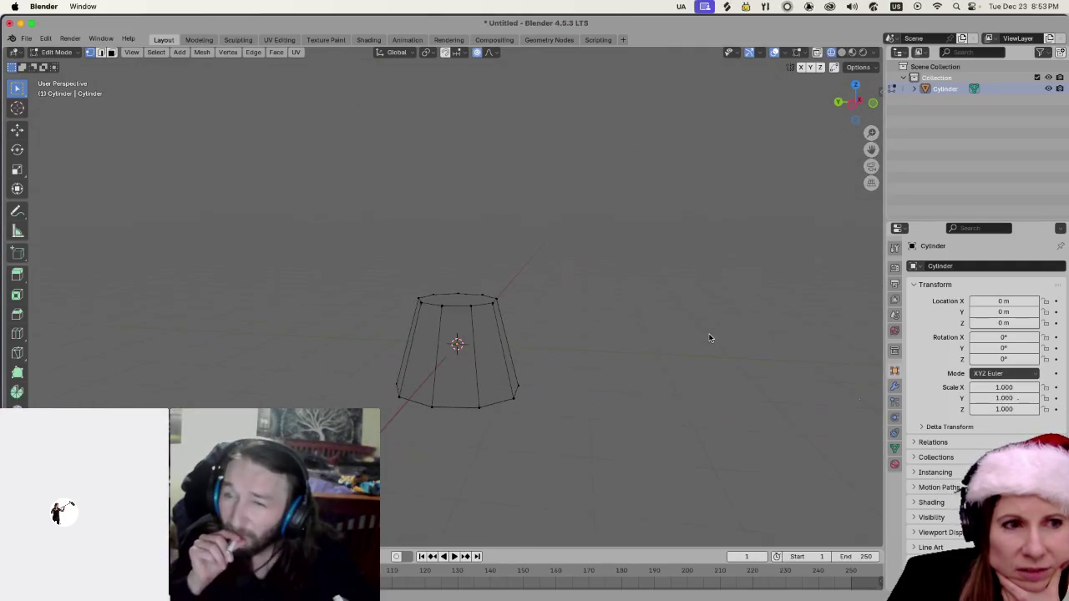
pyautogui.click(842, 51)
pyautogui.click(863, 52)
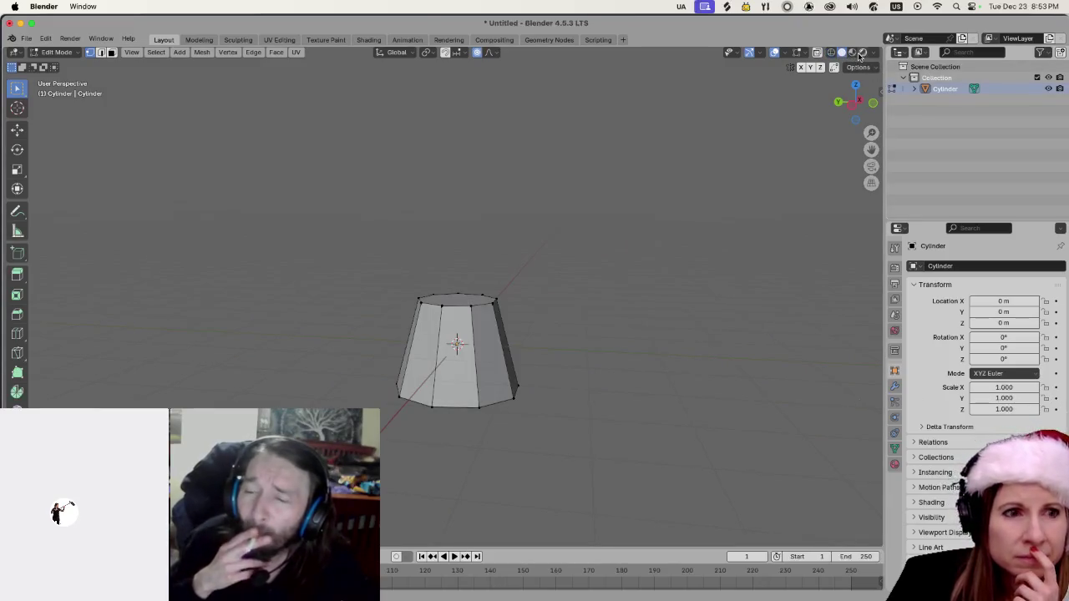
pyautogui.click(853, 52)
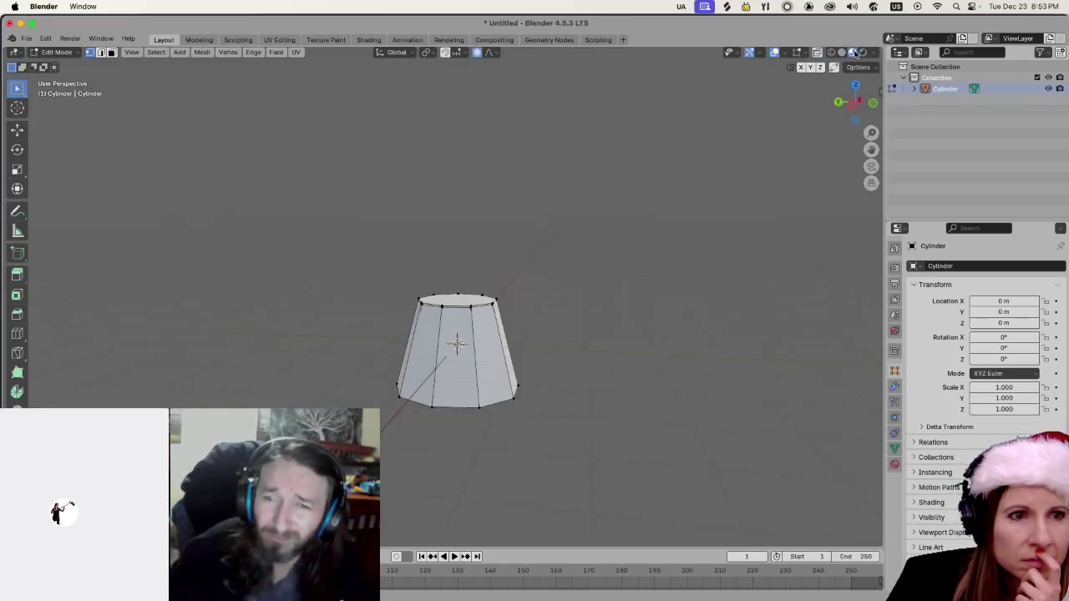
pyautogui.scroll(-3, 666, 303)
pyautogui.scroll(3, 649, 323)
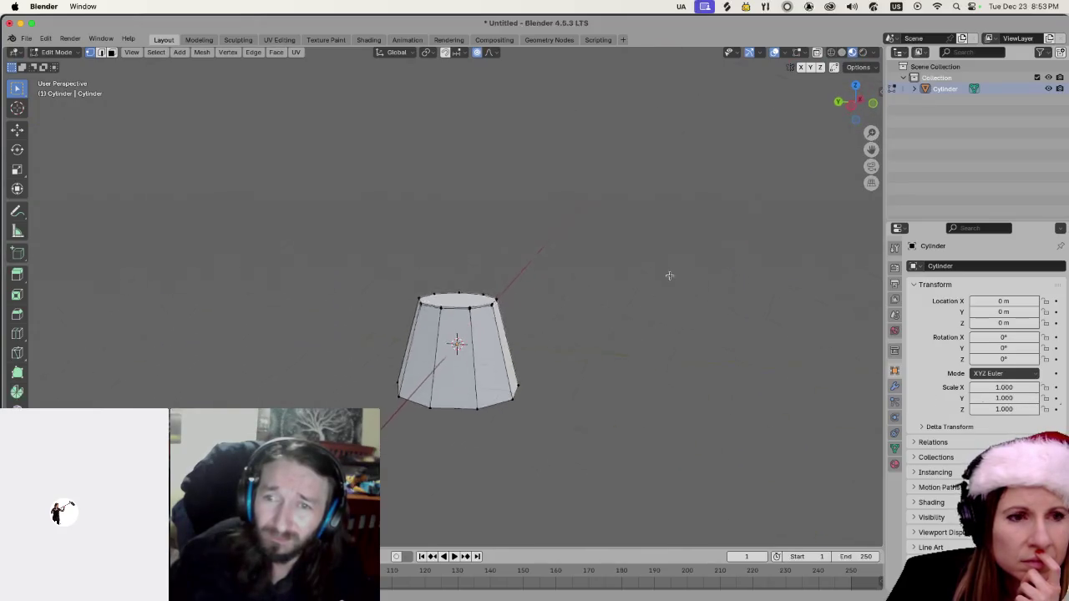
# Return to Object Mode and zoom around the squat lampshade at the origin.
pyautogui.press('Tab')
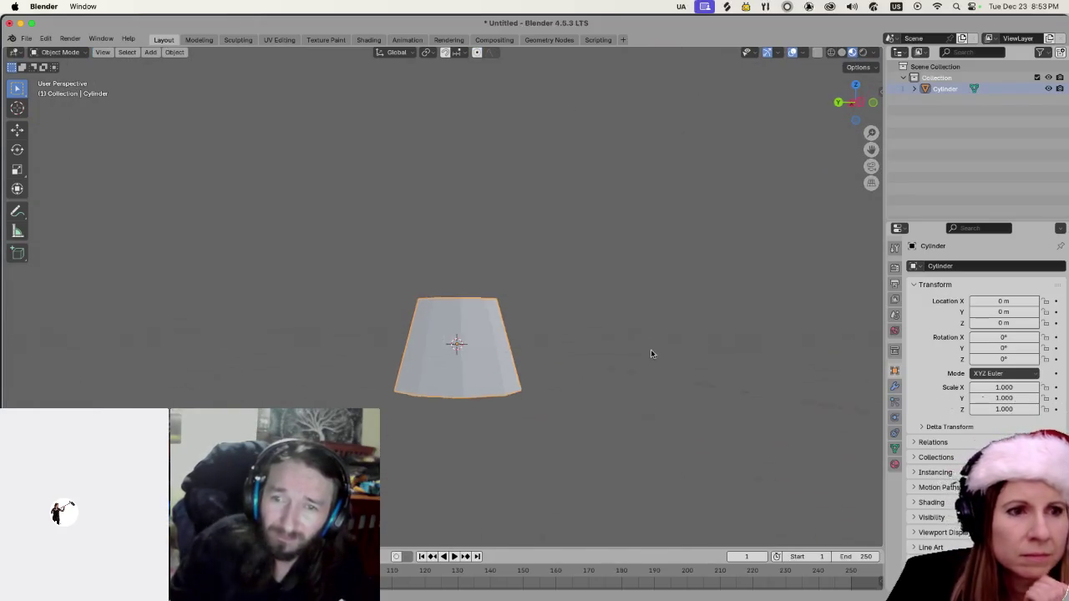
pyautogui.scroll(2, 640, 387)
pyautogui.scroll(-5, 640, 387)
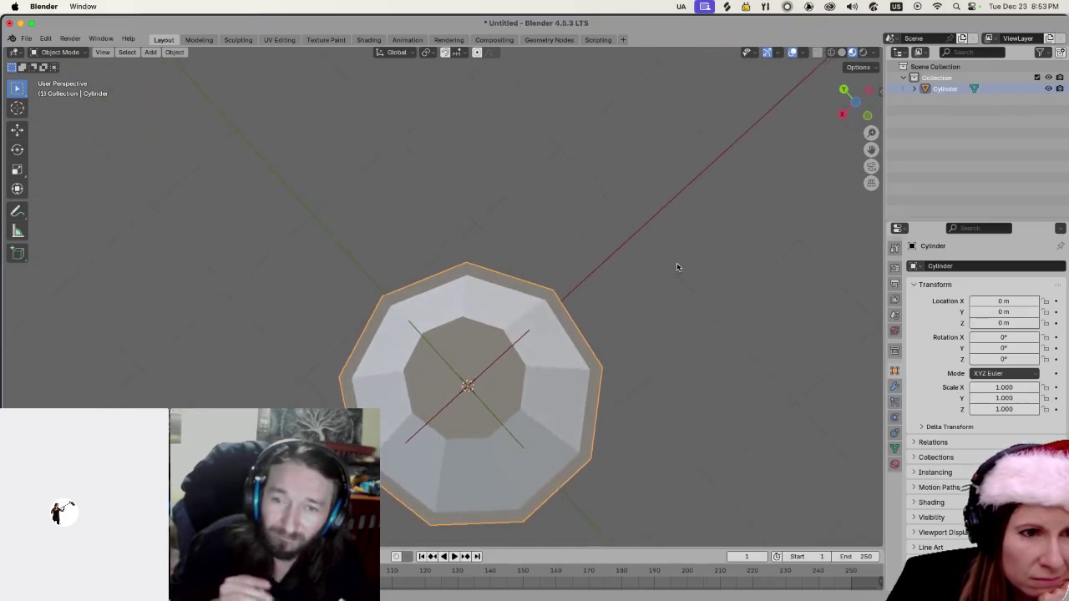
pyautogui.scroll(-4, 559, 283)
pyautogui.scroll(5, 613, 269)
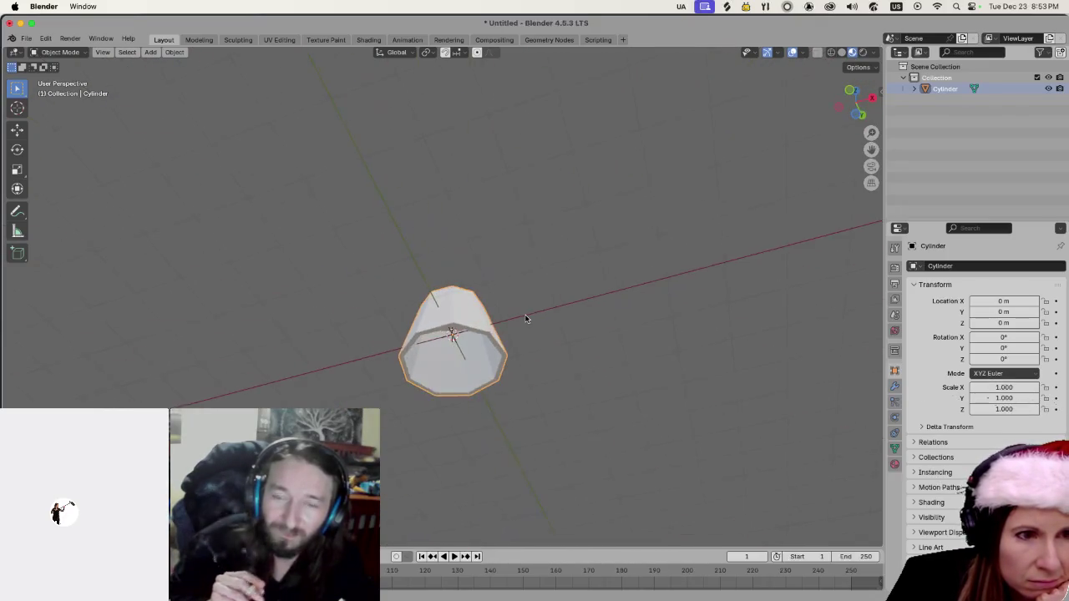
pyautogui.scroll(3, 536, 331)
pyautogui.scroll(-3, 565, 353)
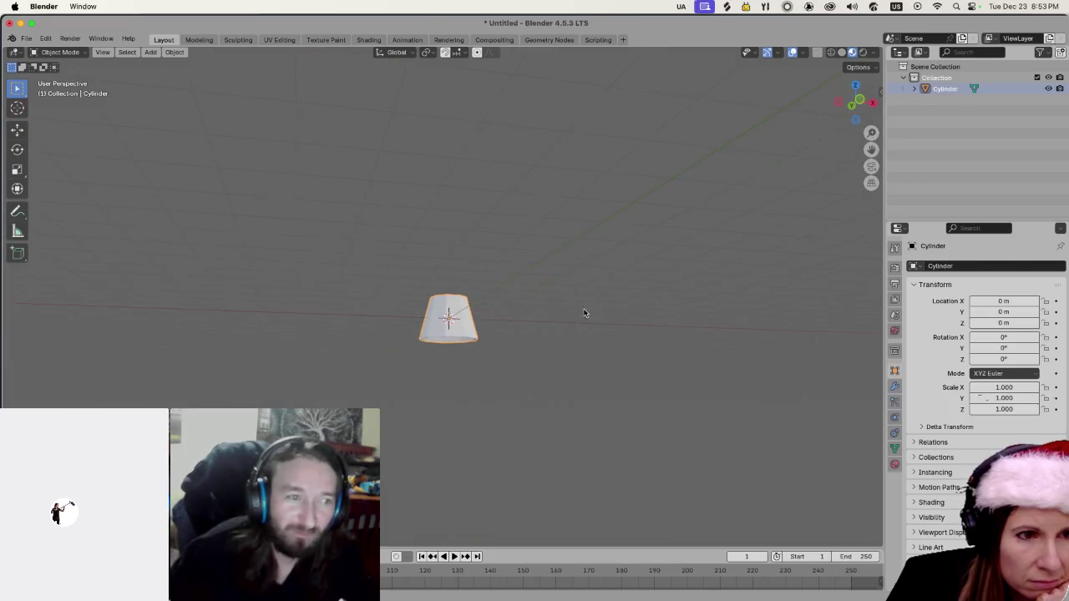
pyautogui.scroll(5, 575, 332)
pyautogui.scroll(-2, 618, 337)
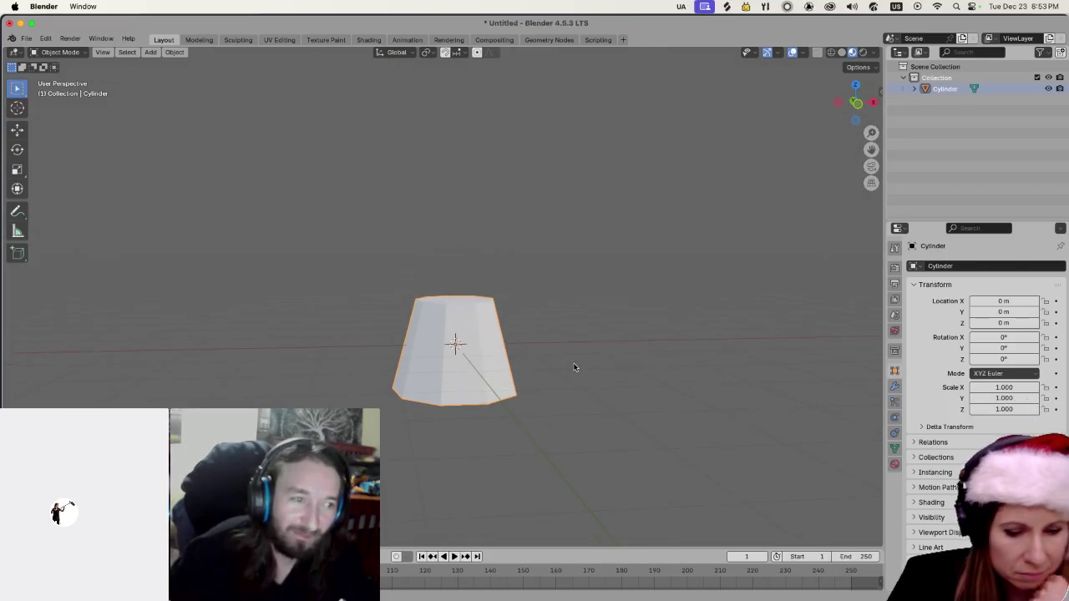
# Raise the shade cylinder straight up along Z to about 5.83 m.
pyautogui.press('g')
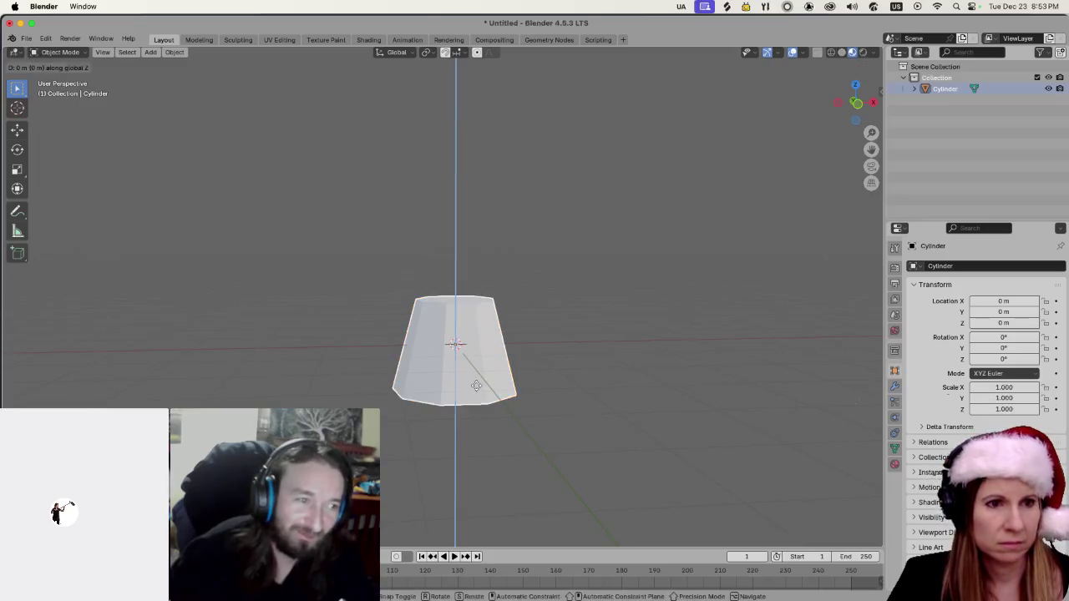
pyautogui.press('z')
pyautogui.click(456, 209)
pyautogui.scroll(-5, 451, 200)
pyautogui.press('g')
pyautogui.press('z')
pyautogui.click(447, 183)
pyautogui.scroll(3, 492, 274)
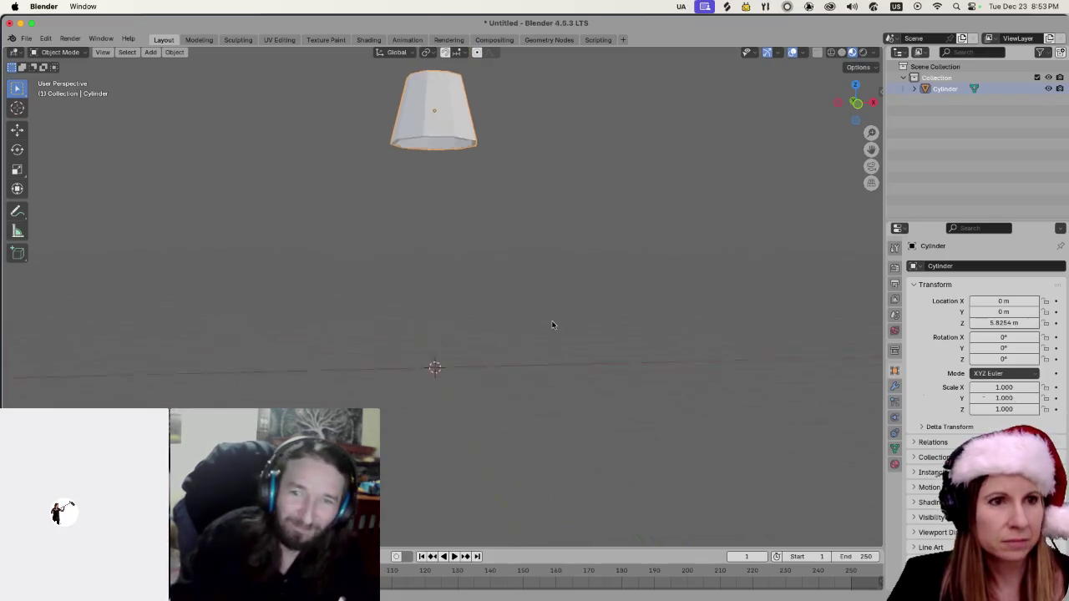
# Deselect the shade, add a new cylinder at the origin and begin scaling it with Z locked.
pyautogui.hotkey('alt', 'a')
pyautogui.hotkey('shift', 'a')
pyautogui.moveTo(520, 344)
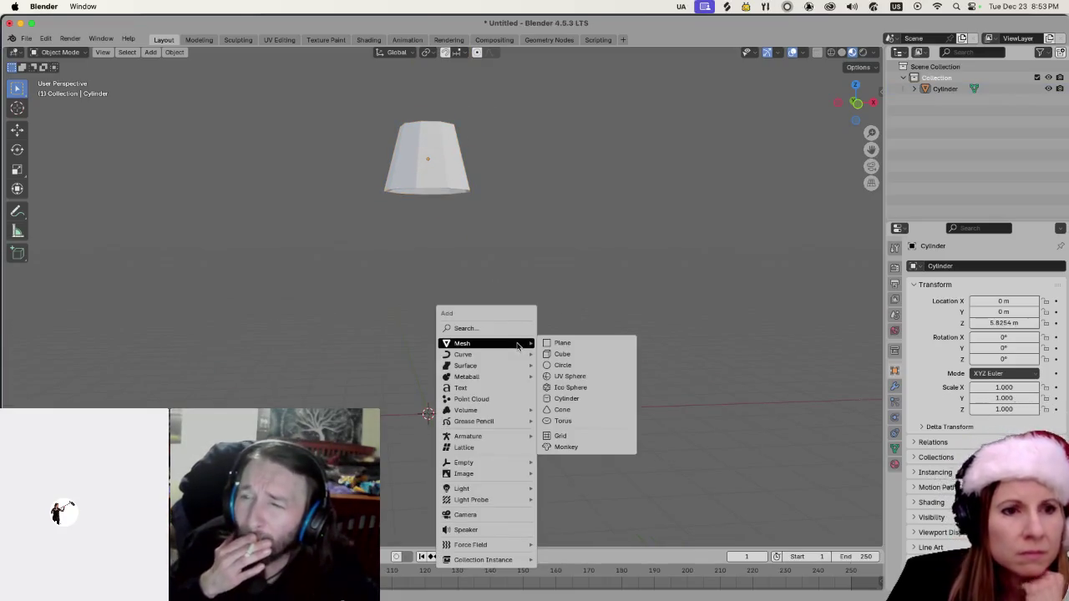
pyautogui.click(580, 400)
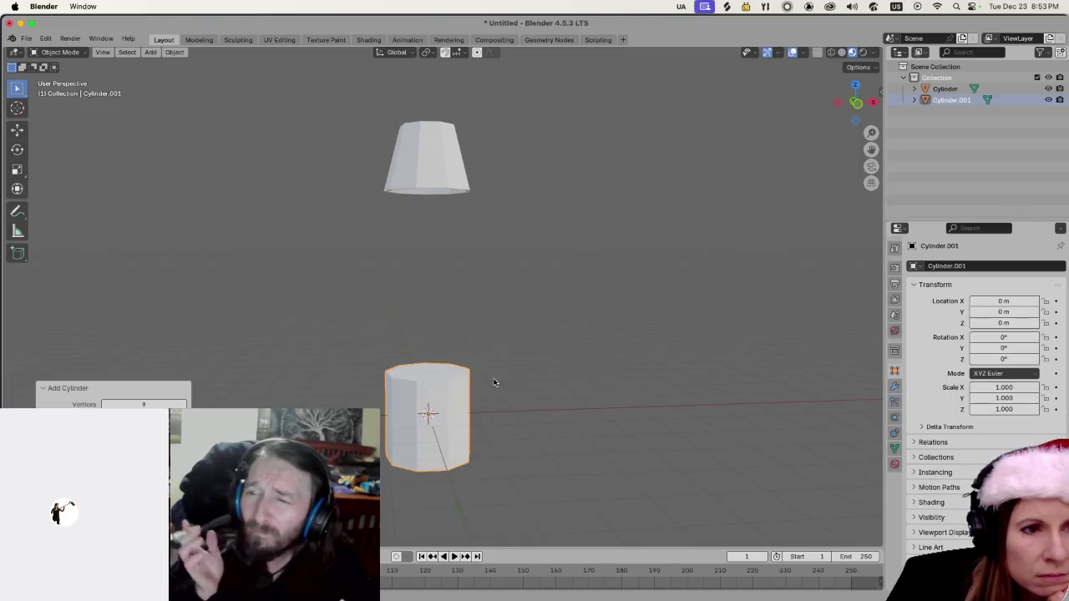
pyautogui.press('s')
pyautogui.hotkey('shift', 'z')
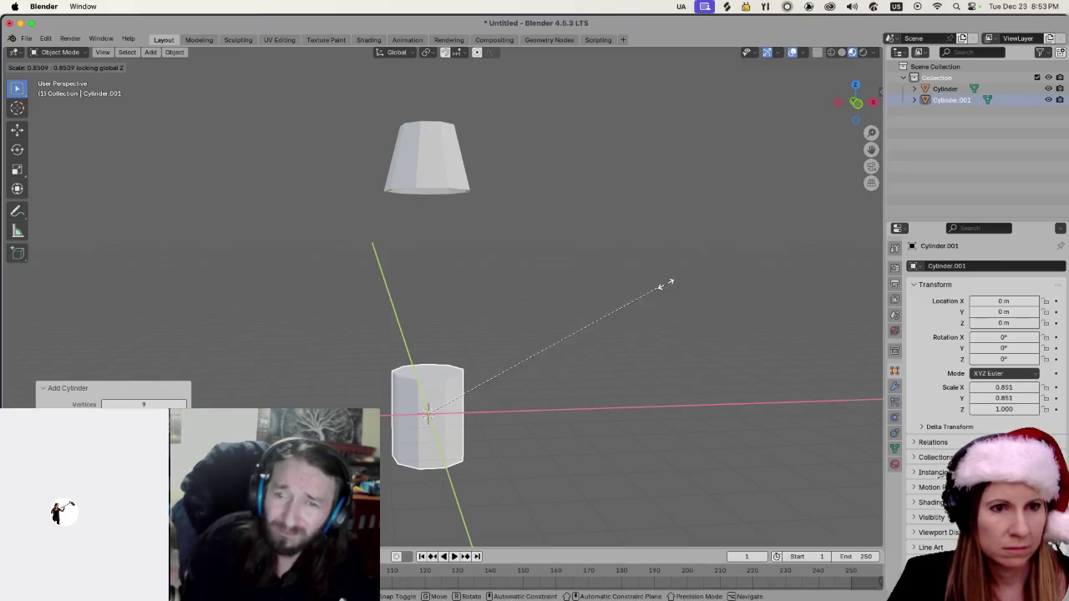
# Narrow the new stem cylinder in X and Y, to 0.716 and then 0.628.
pyautogui.press('Return')
pyautogui.press('s')
pyautogui.hotkey('shift', 'z')
pyautogui.press('Return')
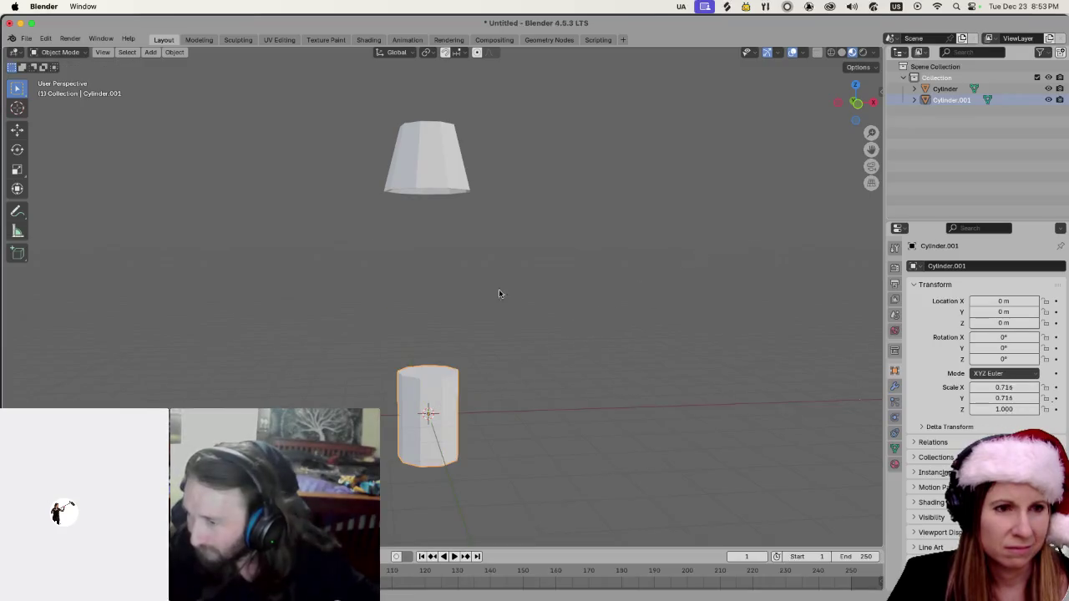
pyautogui.press('s')
pyautogui.hotkey('shift', 'z')
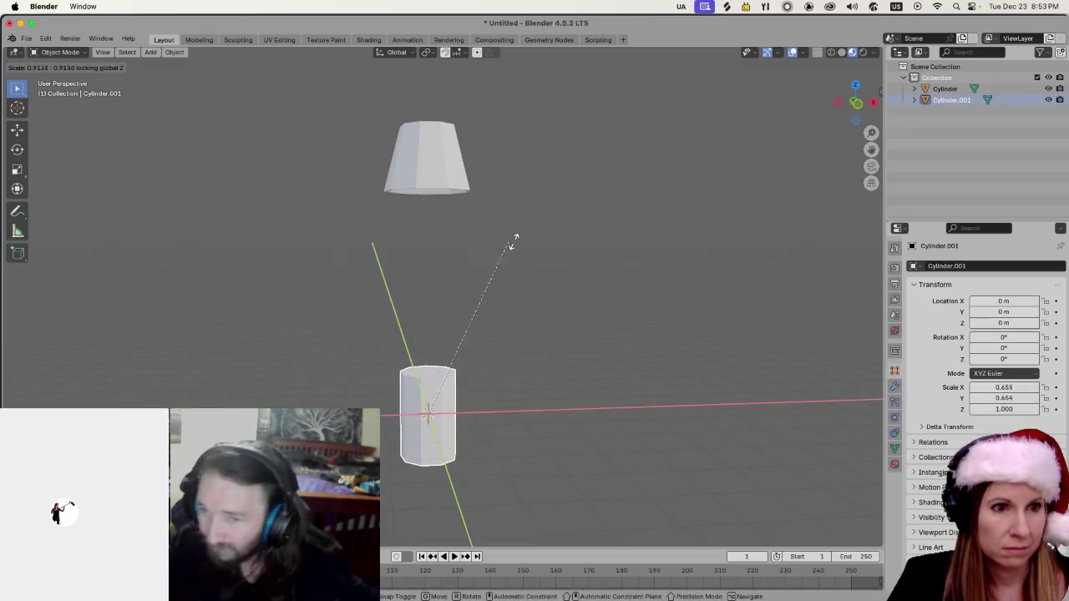
pyautogui.press('Return')
pyautogui.scroll(-2, 579, 348)
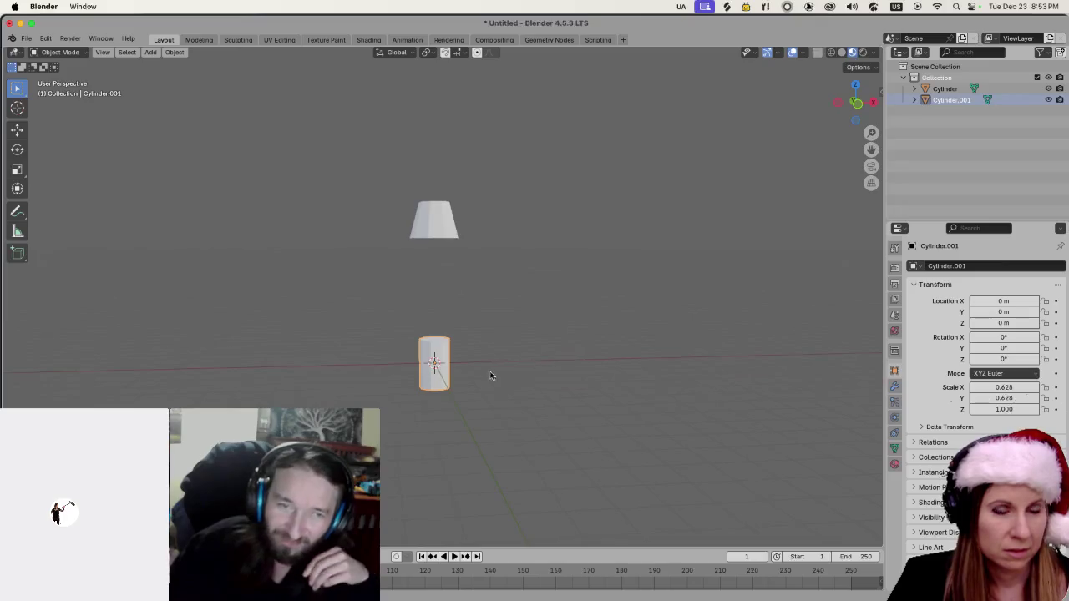
pyautogui.scroll(2, 492, 370)
pyautogui.scroll(5, 477, 399)
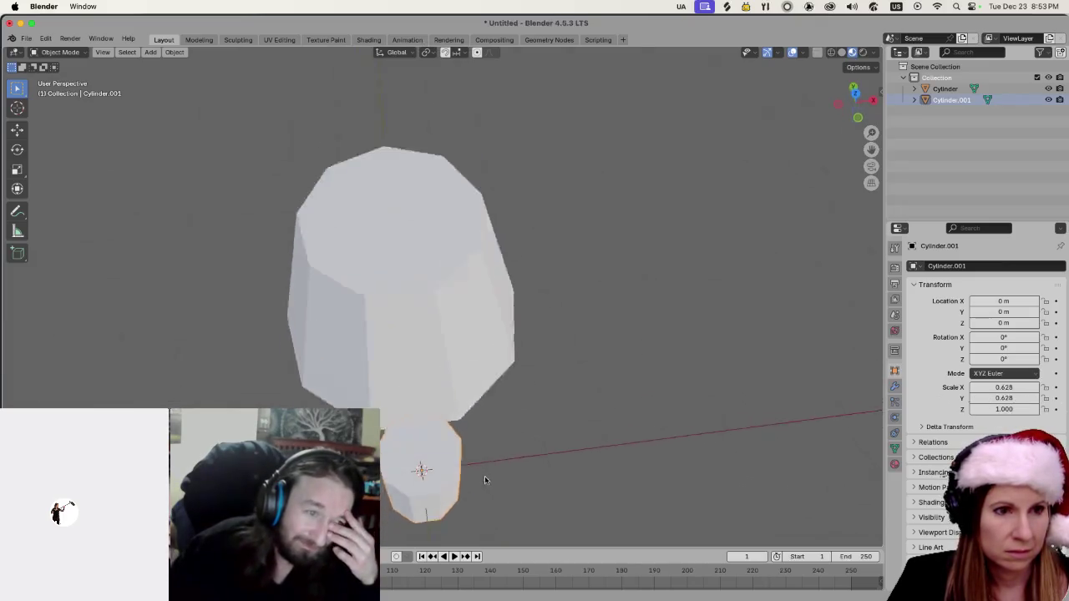
pyautogui.scroll(-5, 516, 423)
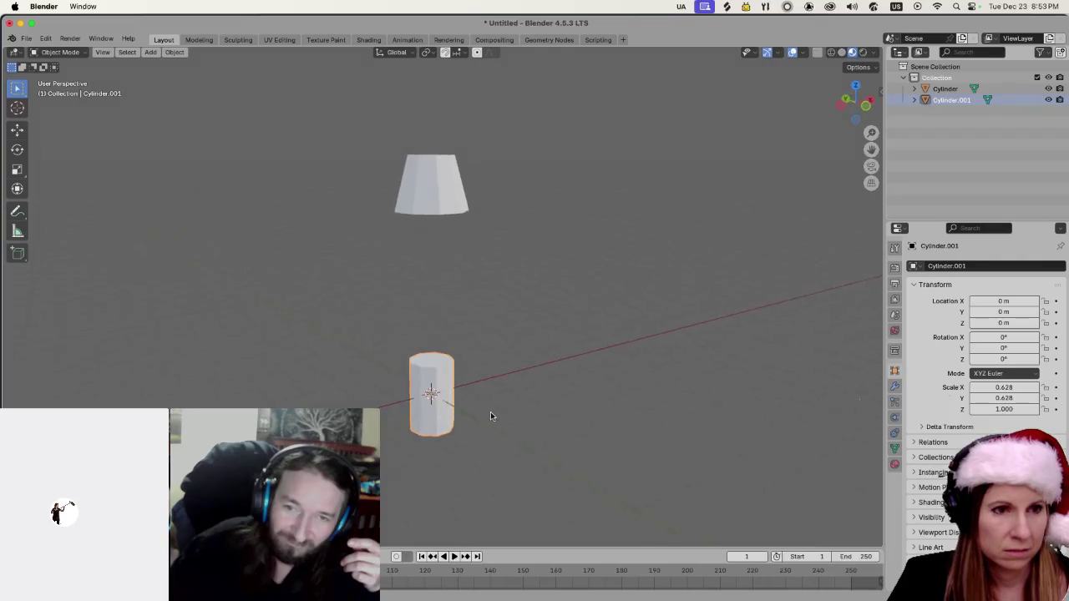
# Keep thinning the stem with height locked, to 0.531, 0.461 and 0.397.
pyautogui.press('s')
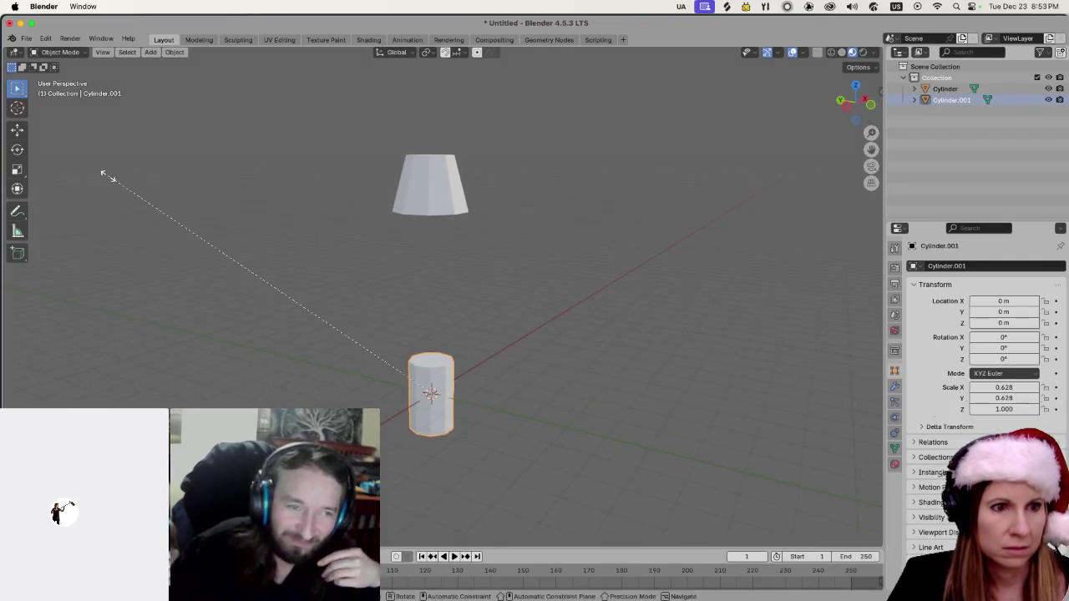
pyautogui.hotkey('shift', 'z')
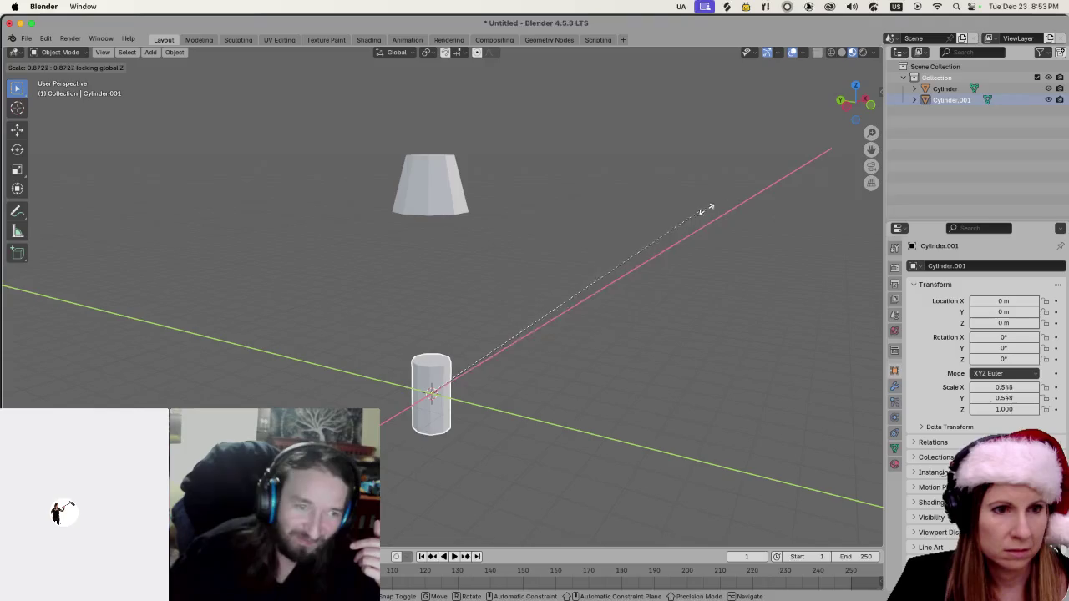
pyautogui.click(842, 201)
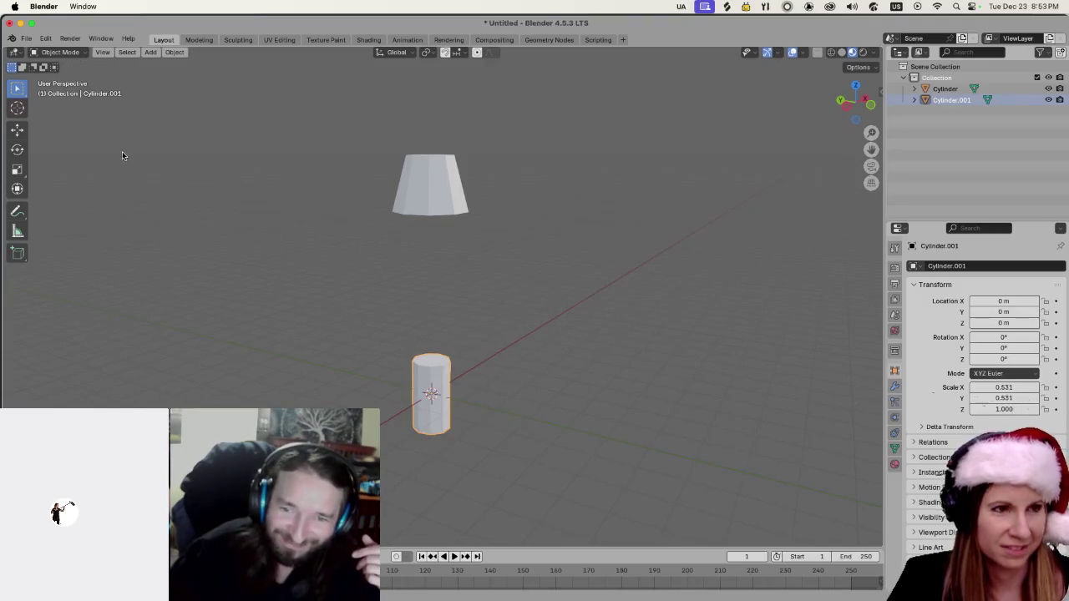
pyautogui.press('s')
pyautogui.hotkey('shift', 'z')
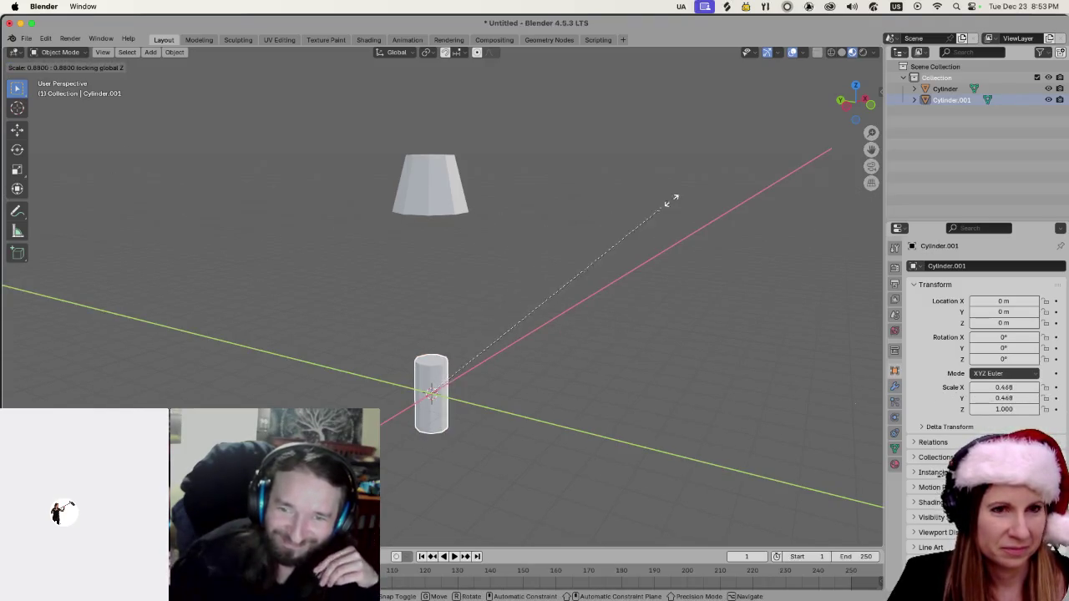
pyautogui.click(752, 178)
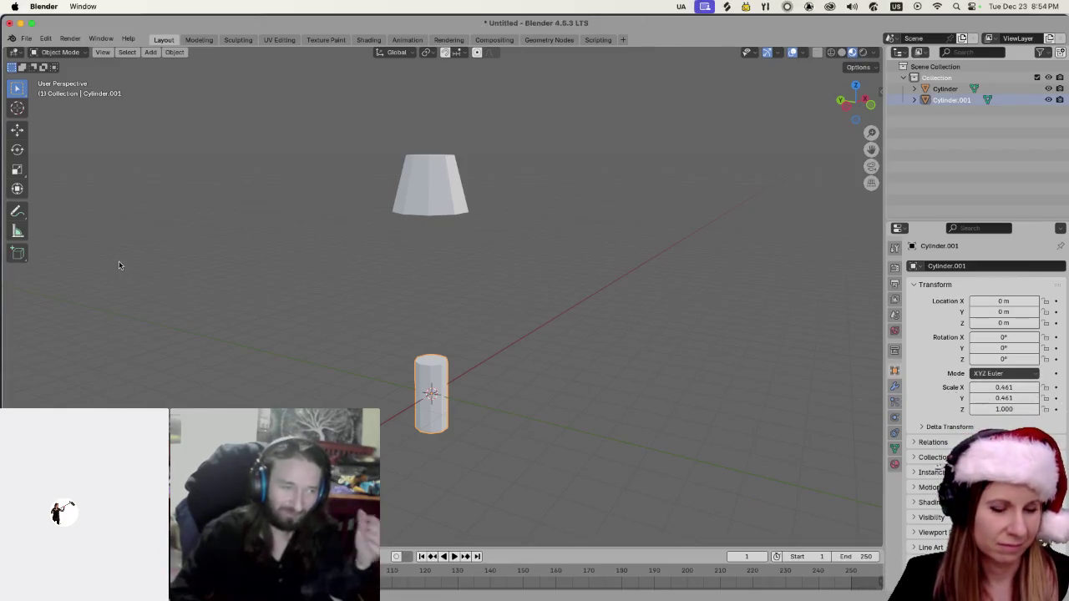
pyautogui.press('s')
pyautogui.hotkey('shift', 'z')
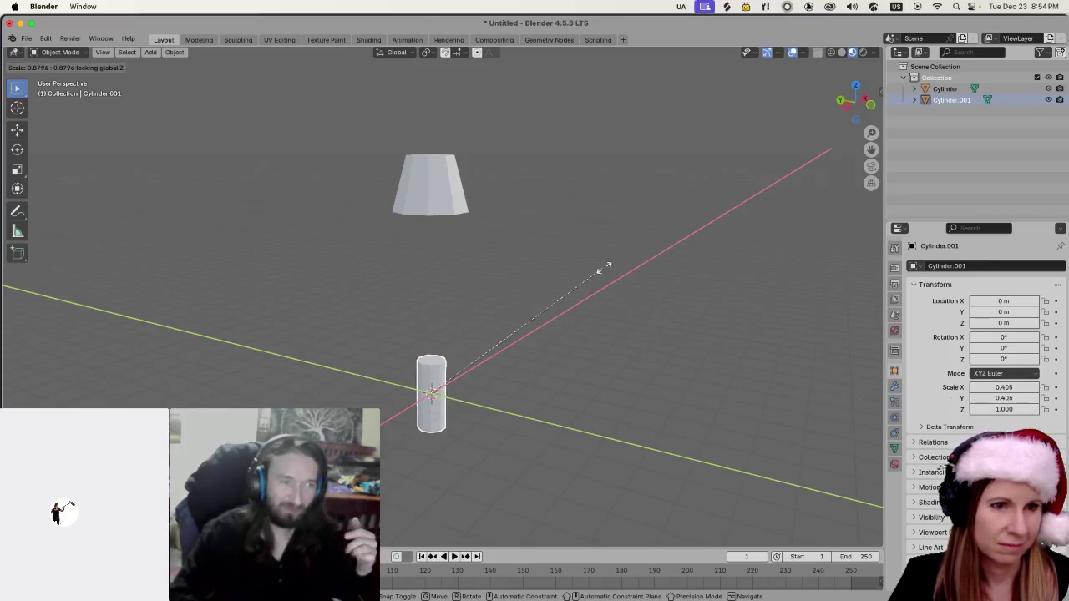
pyautogui.click(766, 157)
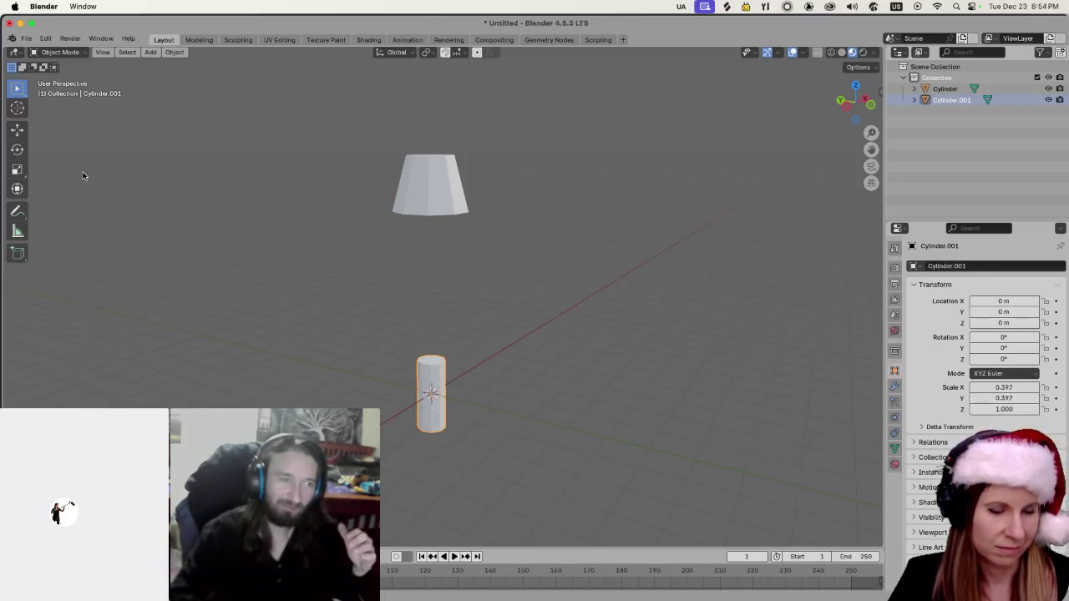
# Continue slimming the stem to 0.345, 0.299, 0.241 and finally 0.208.
pyautogui.press('s')
pyautogui.hotkey('shift', 'z')
pyautogui.click(715, 142)
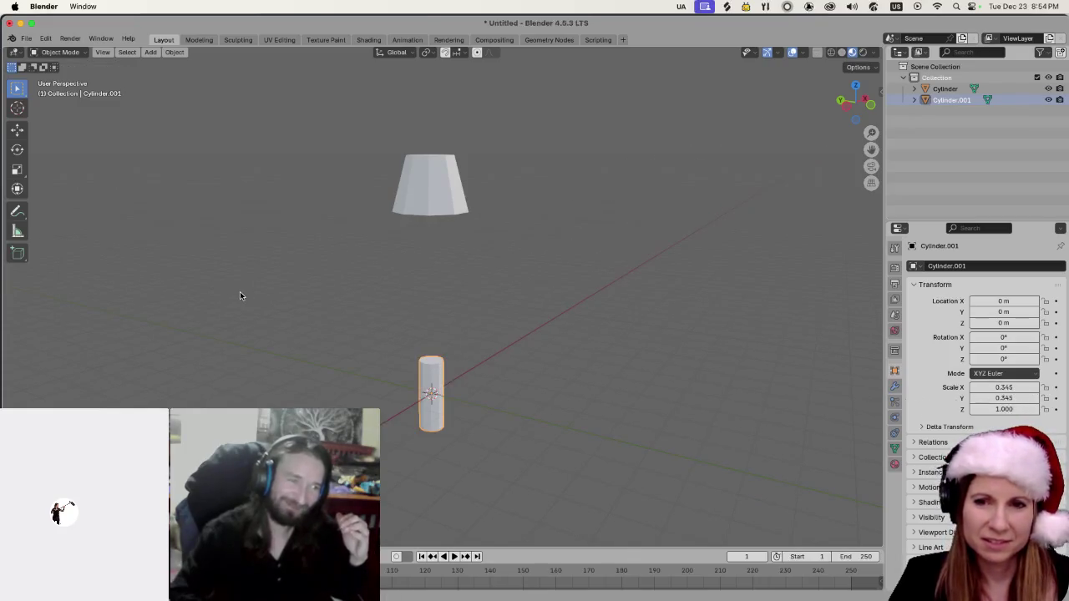
pyautogui.press('s')
pyautogui.hotkey('shift', 'z')
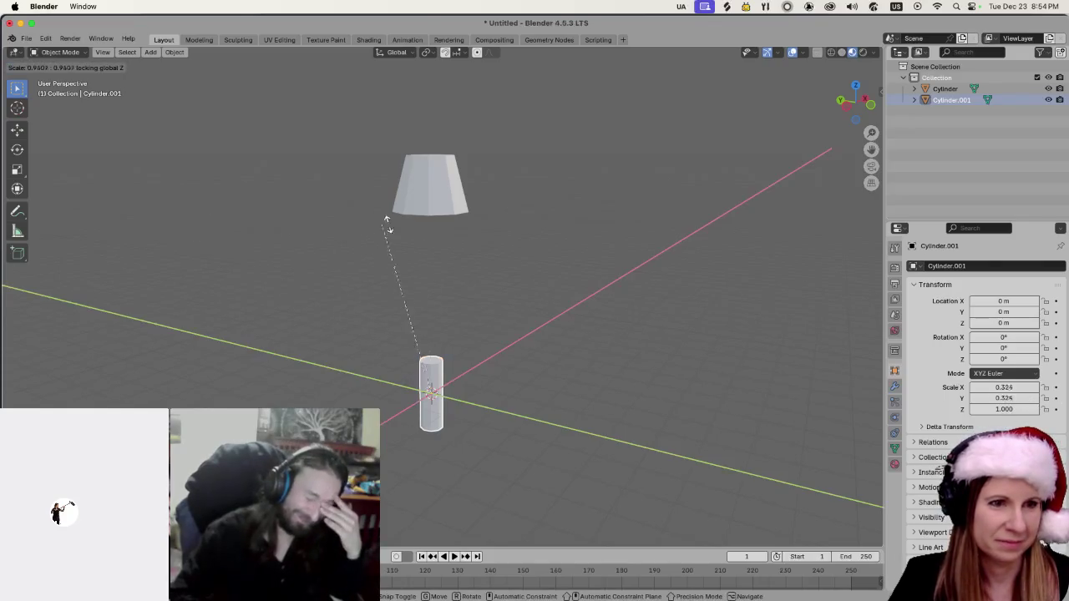
pyautogui.click(753, 139)
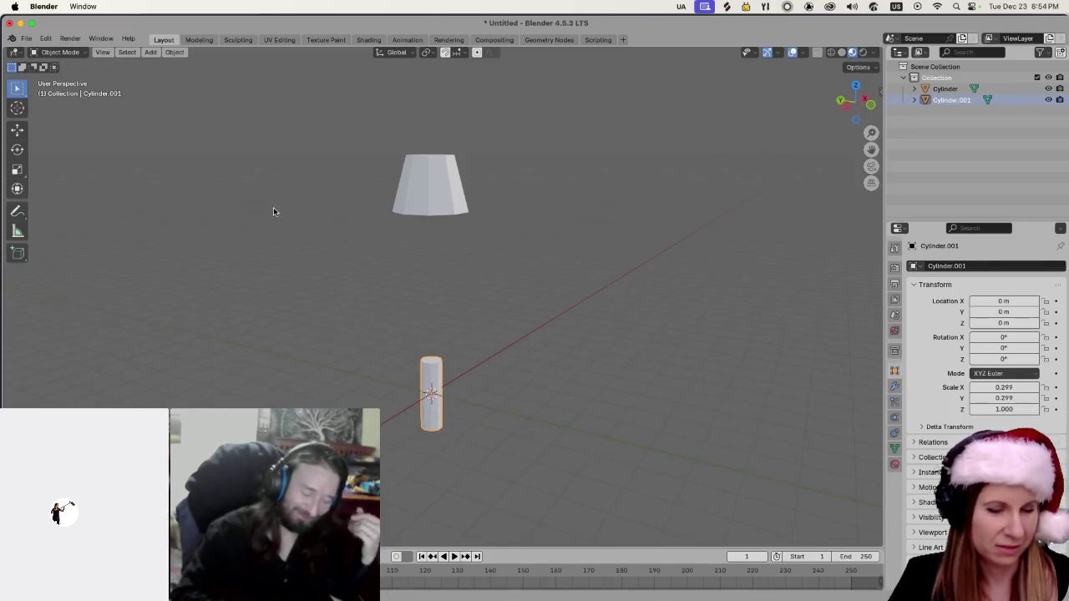
pyautogui.press('s')
pyautogui.hotkey('shift', 'z')
pyautogui.click(585, 213)
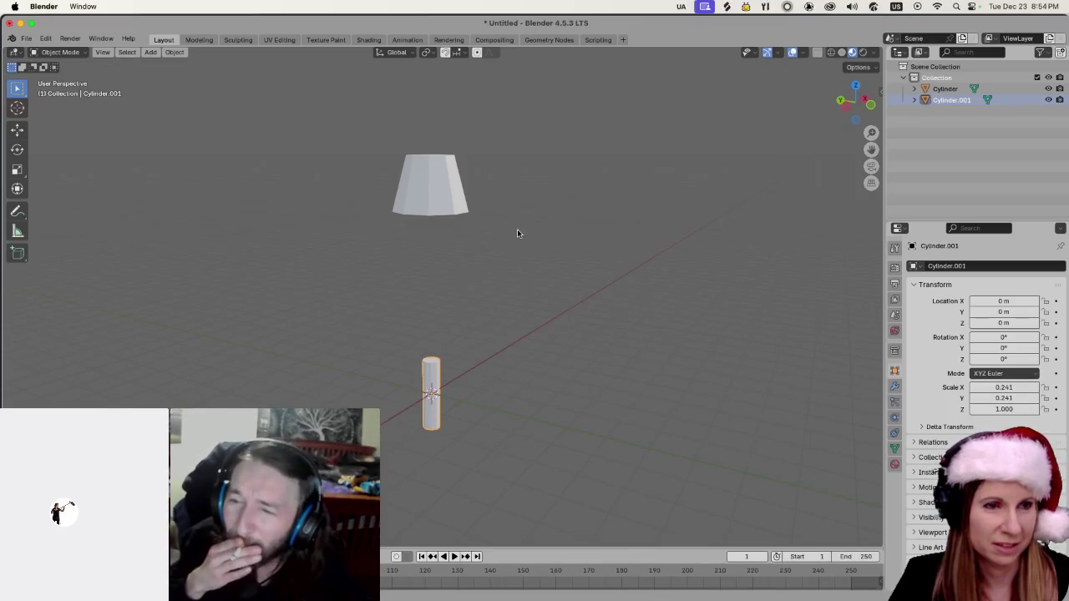
pyautogui.press('s')
pyautogui.hotkey('shift', 'z')
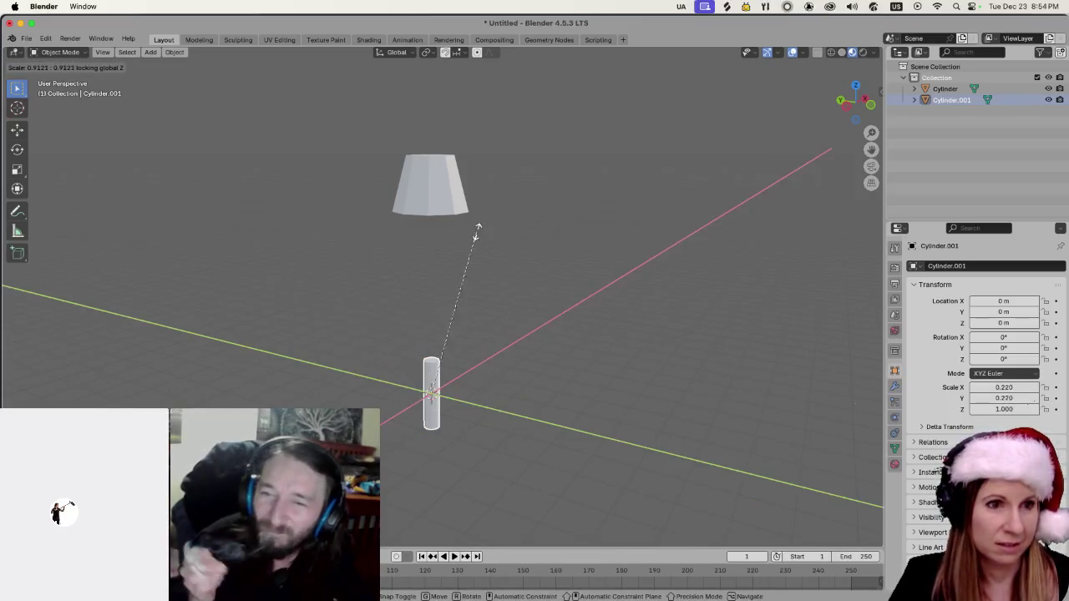
pyautogui.click(623, 272)
# Orbit to a side view and raise the stem along Z to about 0.99 m.
pyautogui.scroll(2, 524, 425)
pyautogui.scroll(-3, 521, 423)
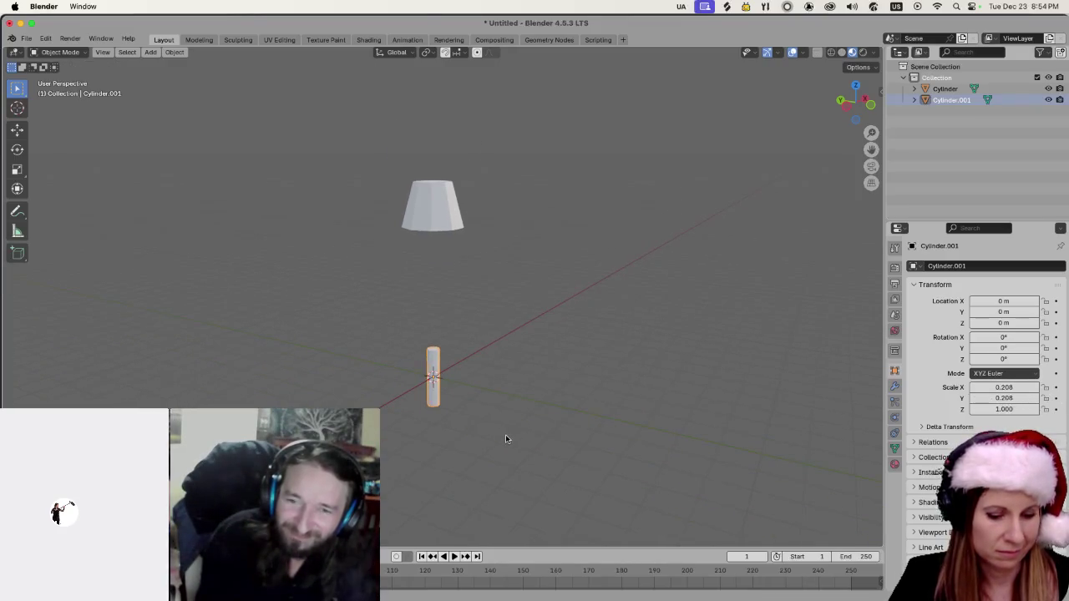
pyautogui.moveTo(505, 433)
pyautogui.mouseDown()
pyautogui.moveTo(558, 406)
pyautogui.moveTo(527, 417)
pyautogui.mouseUp()
pyautogui.press('g')
pyautogui.press('z')
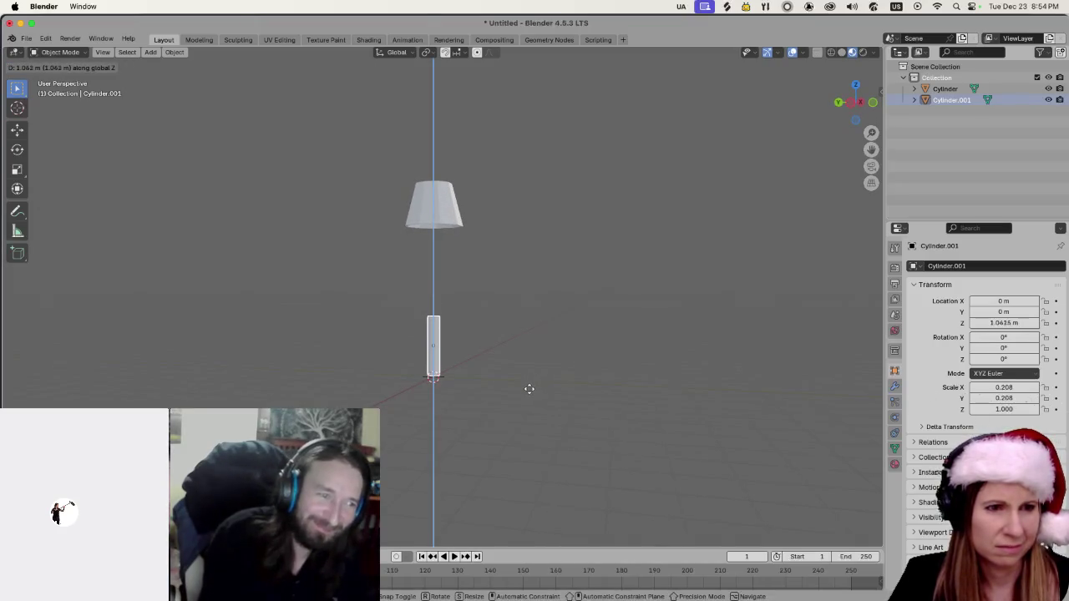
pyautogui.click(529, 389)
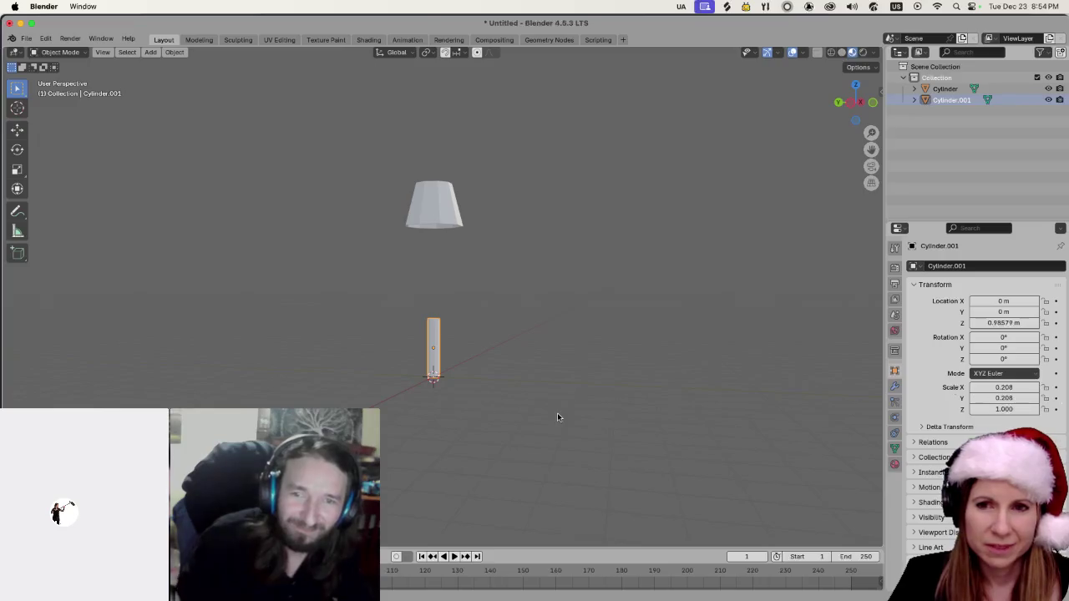
# Thin the stem twice more in X and Y while keeping its height fixed.
pyautogui.scroll(3, 604, 401)
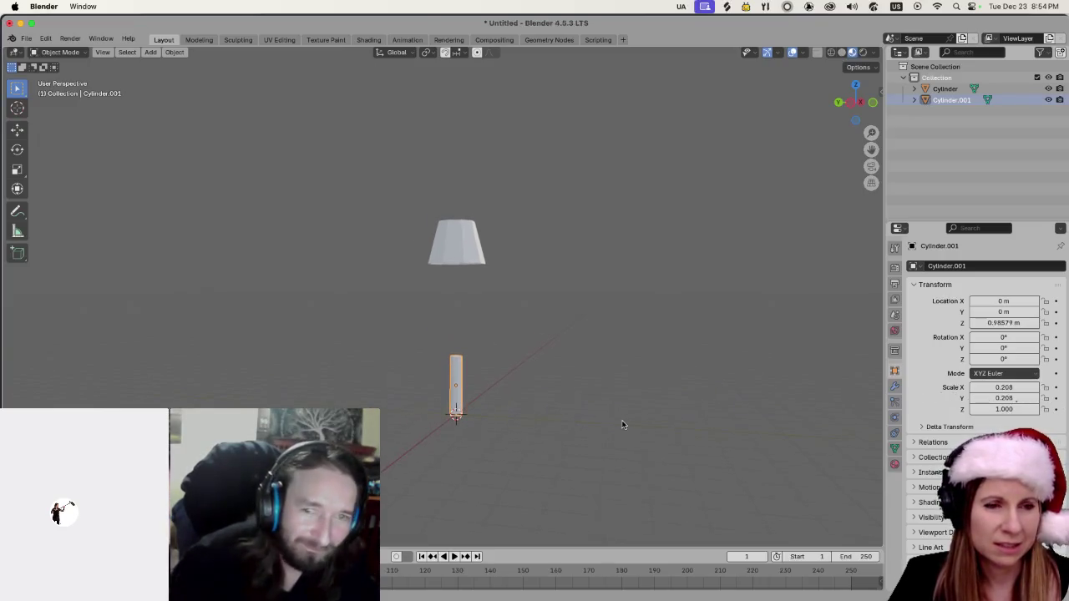
pyautogui.hscroll(-5, 574, 425)
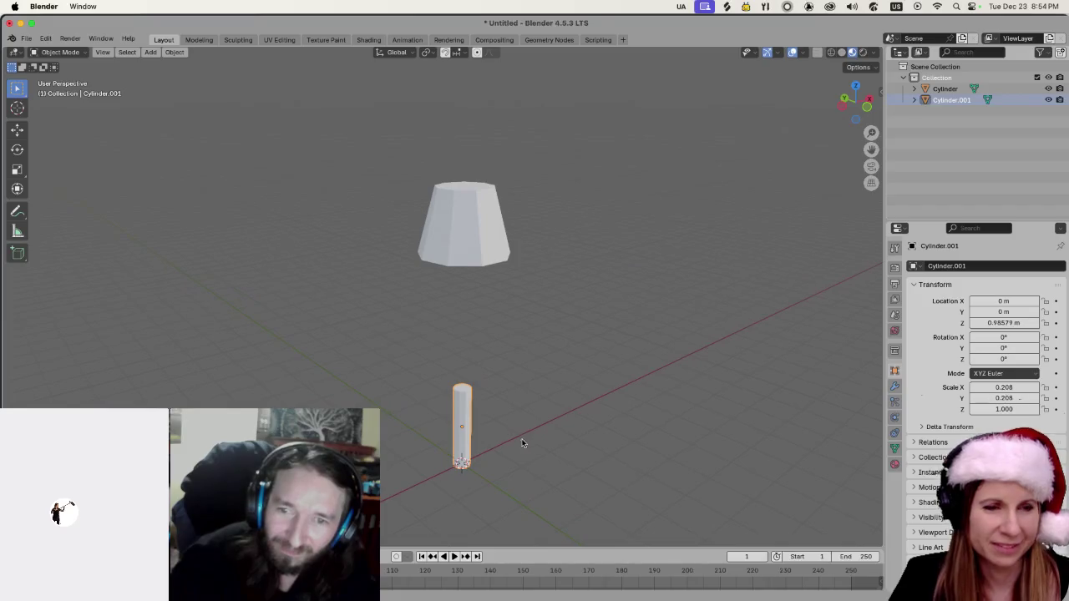
pyautogui.press('s')
pyautogui.hotkey('shift', 'z')
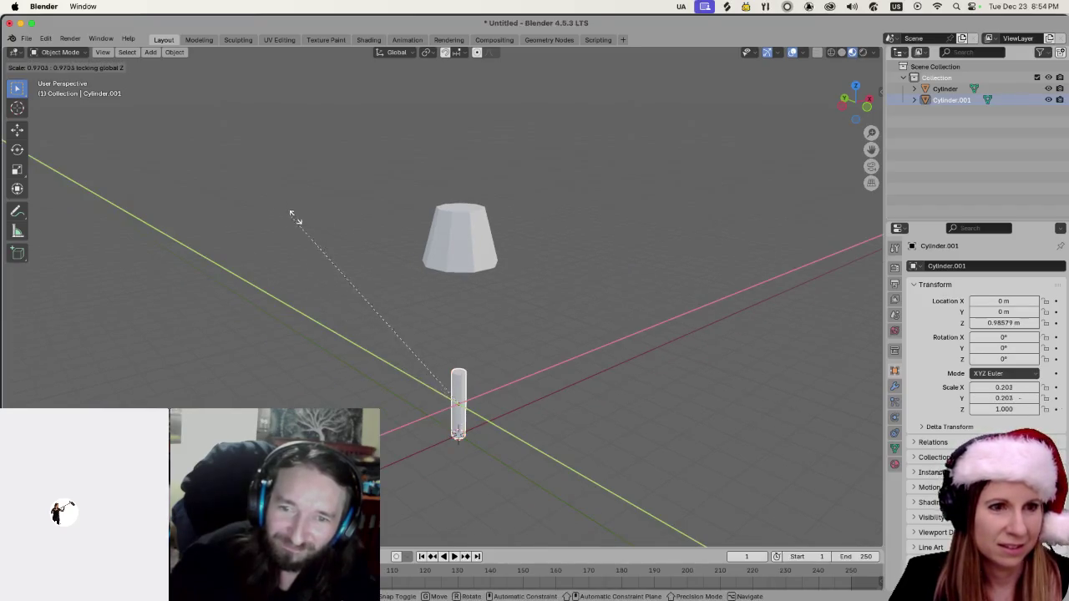
pyautogui.click(651, 144)
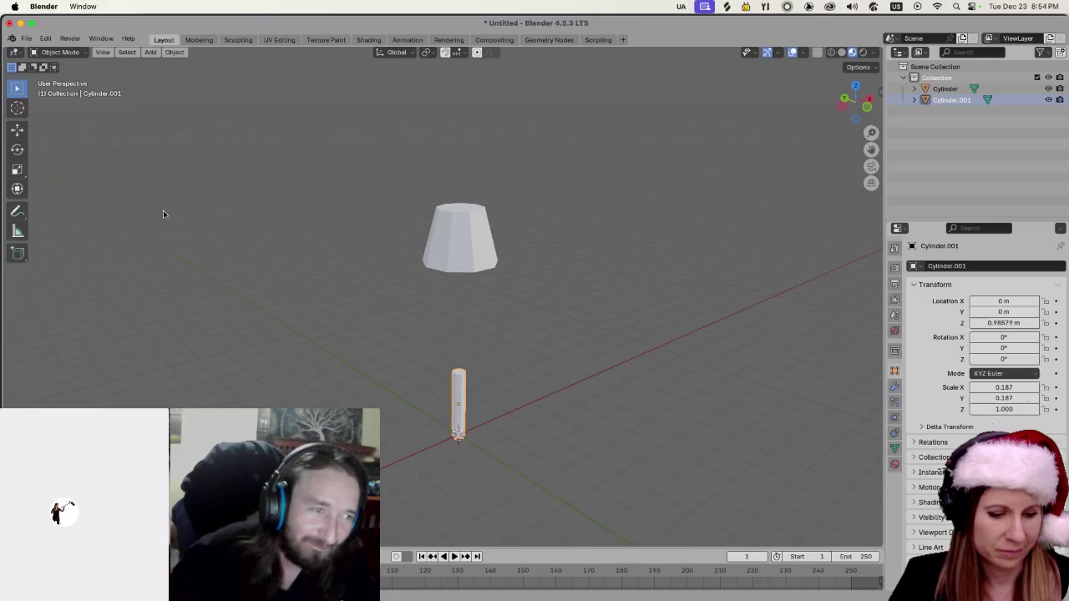
pyautogui.press('s')
pyautogui.hotkey('shift', 'z')
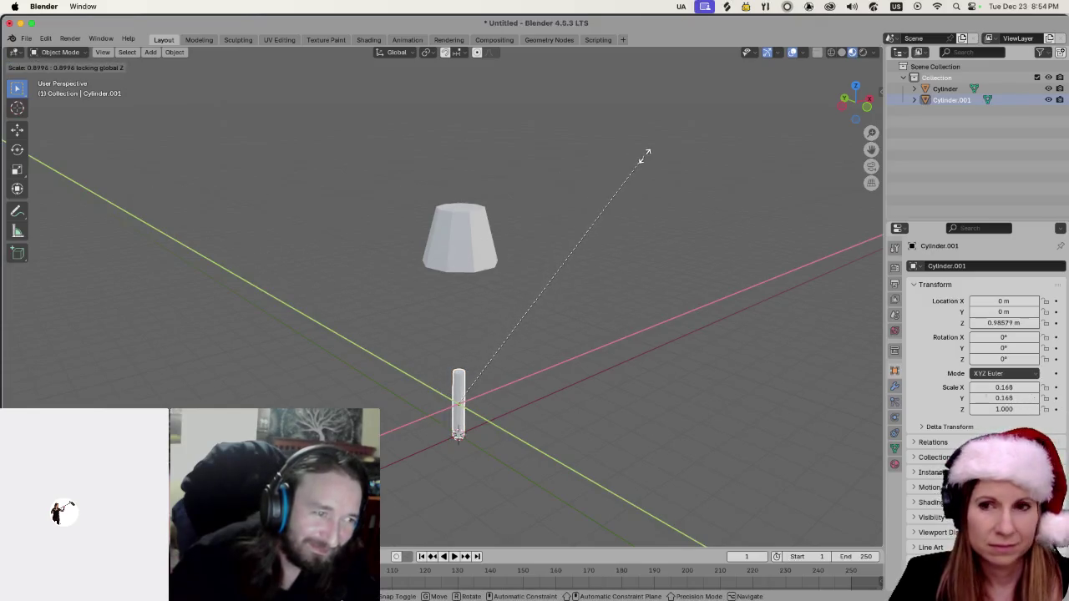
pyautogui.click(622, 152)
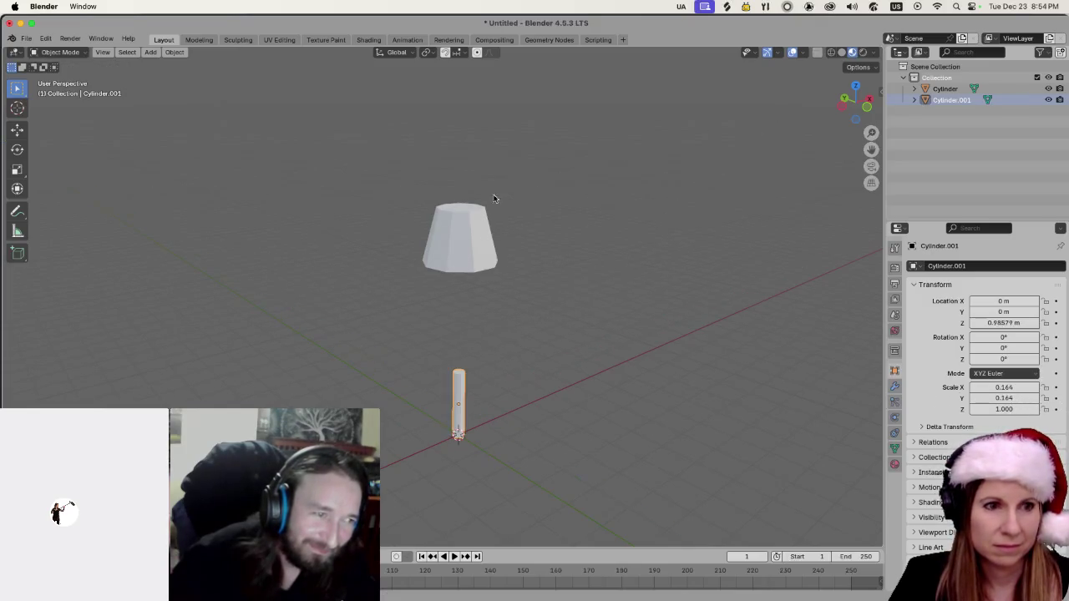
# Narrow the stem further to 0.146 and then 0.129 wide.
pyautogui.press('s')
pyautogui.hotkey('shift', 'z')
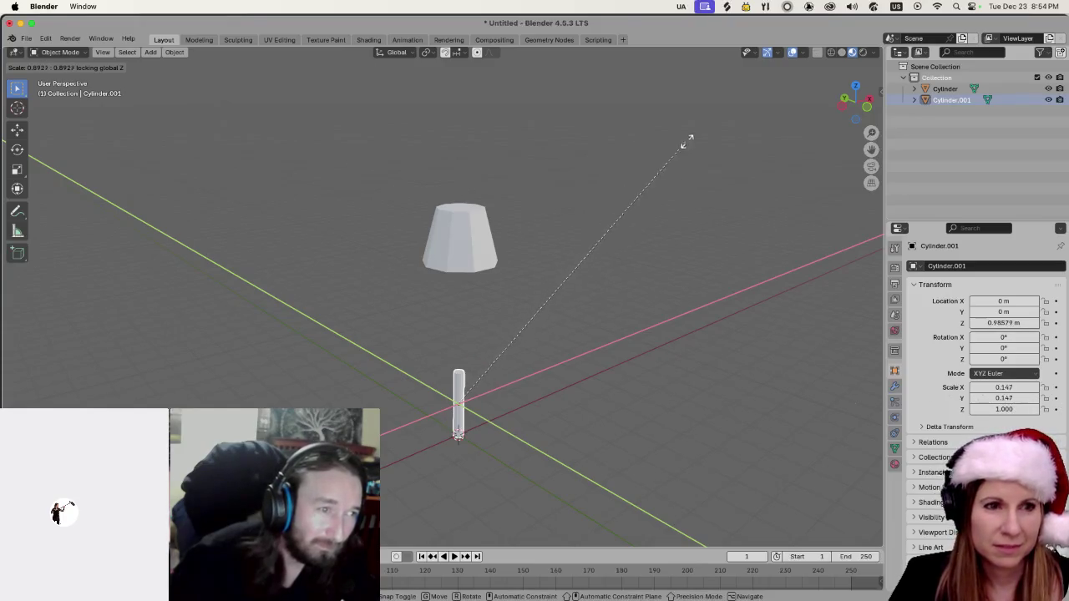
pyautogui.click(708, 167)
pyautogui.scroll(2, 579, 378)
pyautogui.scroll(-5, 579, 378)
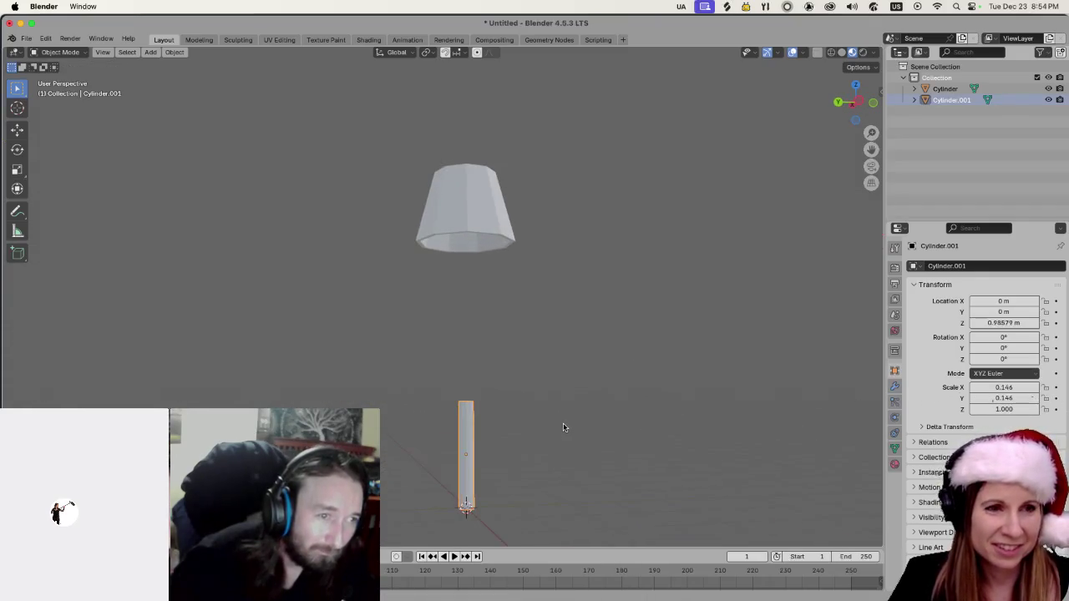
pyautogui.scroll(5, 612, 378)
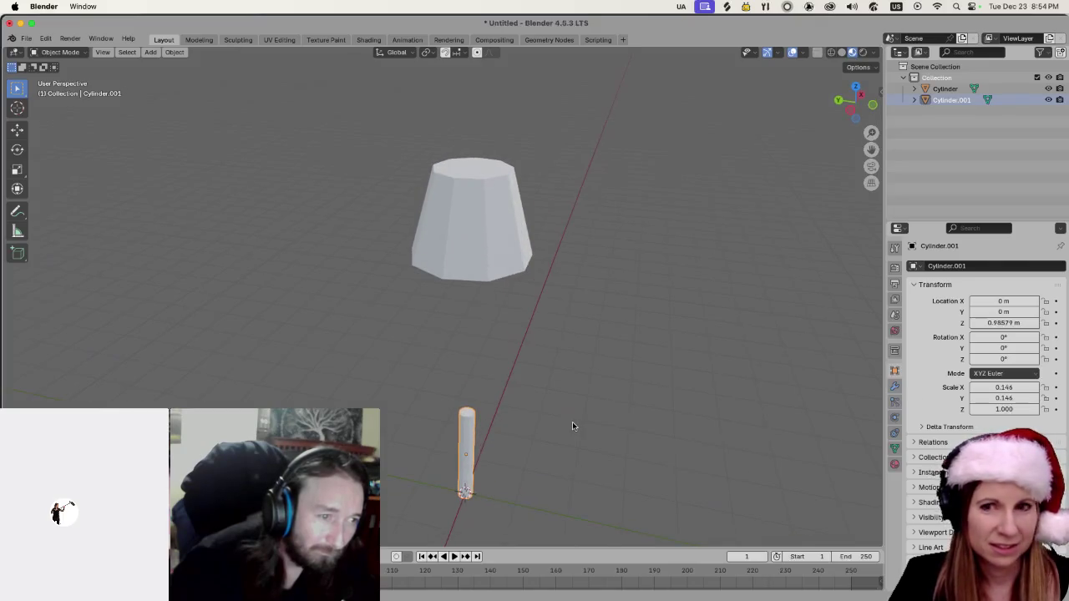
pyautogui.scroll(-2, 573, 426)
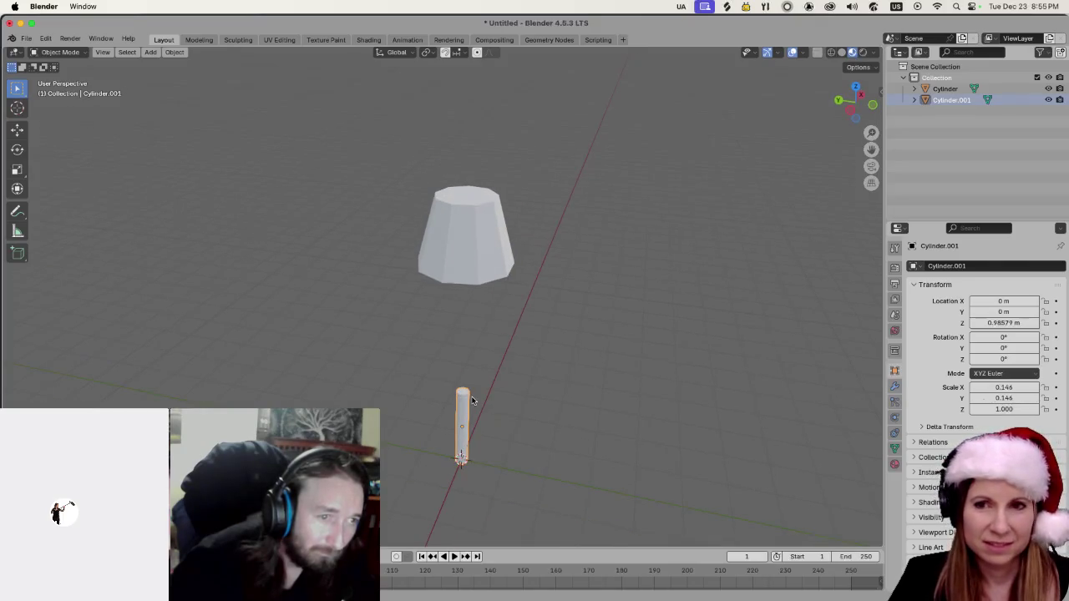
pyautogui.press('s')
pyautogui.hotkey('shift', 'z')
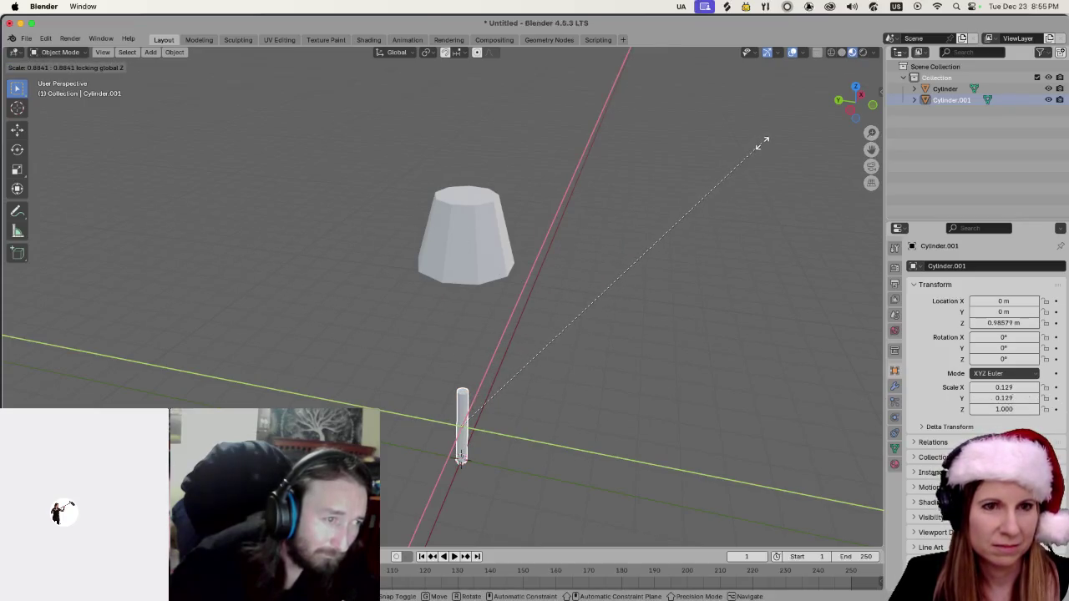
pyautogui.click(762, 143)
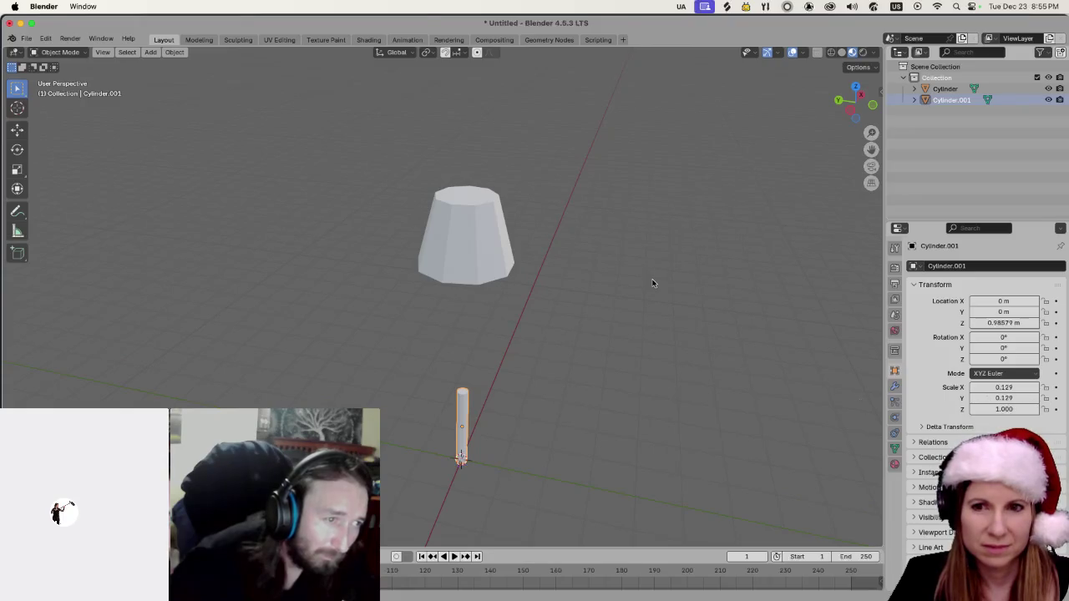
pyautogui.scroll(-5, 656, 354)
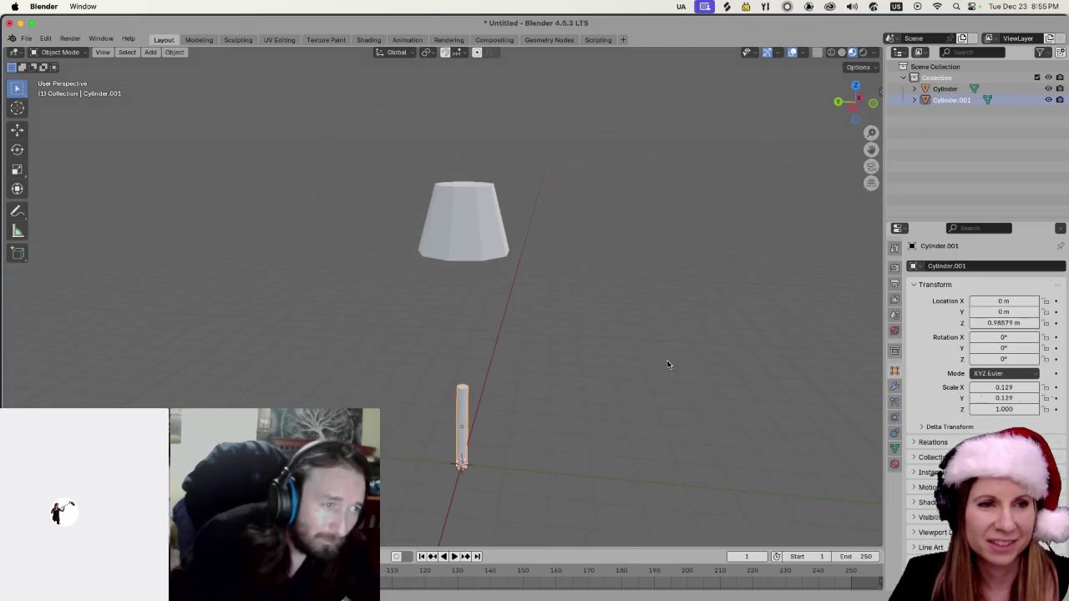
# Deselect the stem and switch the viewport to Solid shading.
pyautogui.click(644, 420)
pyautogui.scroll(3, 565, 430)
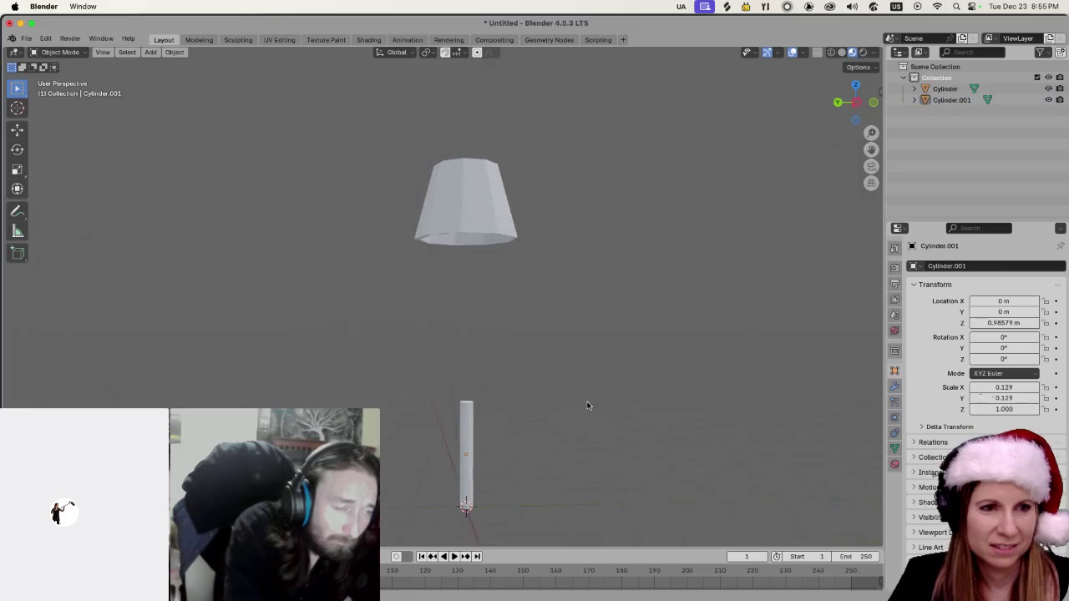
pyautogui.rightClick(466, 411)
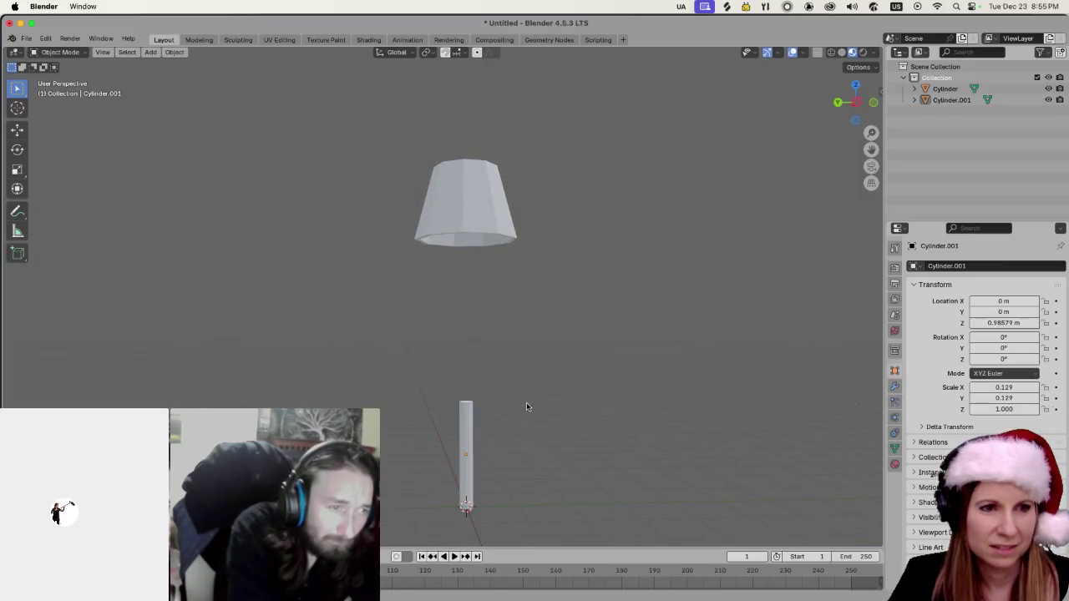
pyautogui.scroll(-2, 542, 427)
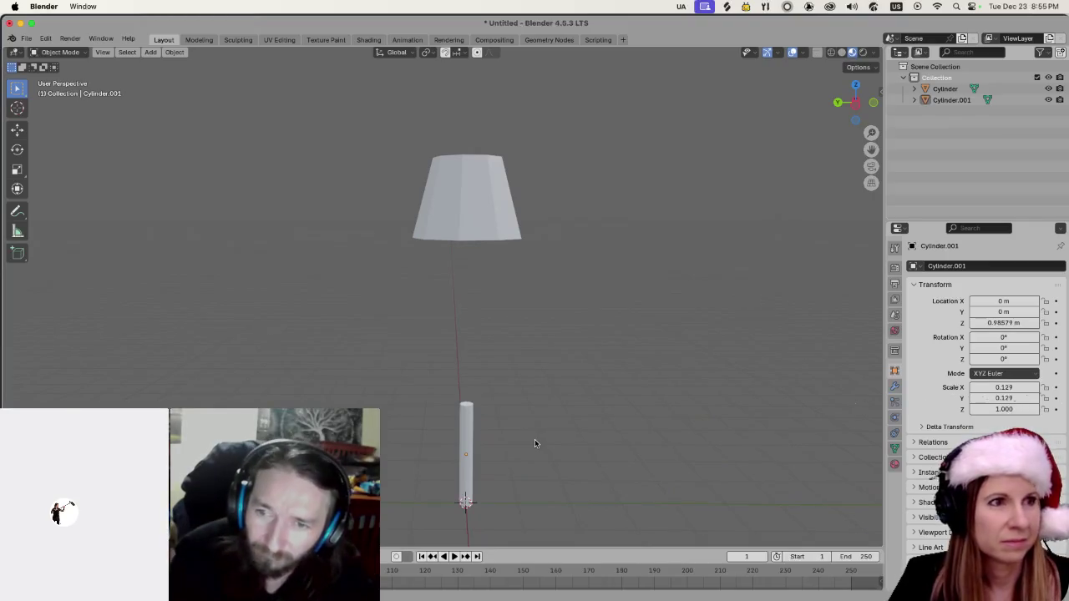
pyautogui.click(842, 53)
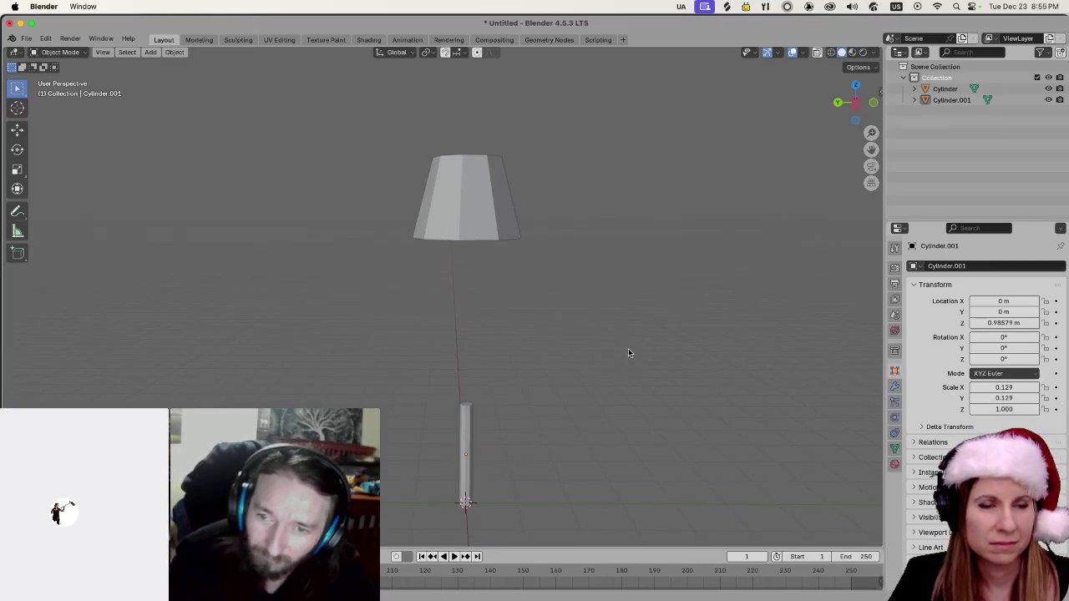
pyautogui.scroll(5, 622, 381)
# Select the stem and stretch it taller along Z to about 1.8 high.
pyautogui.click(466, 456)
pyautogui.press('s')
pyautogui.press('z')
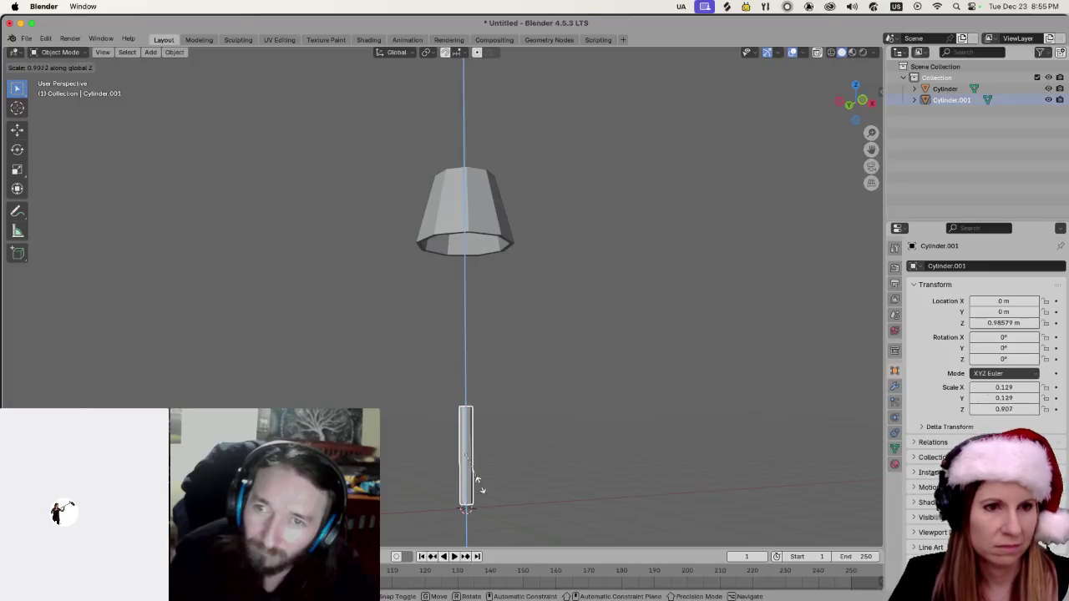
pyautogui.click(556, 450)
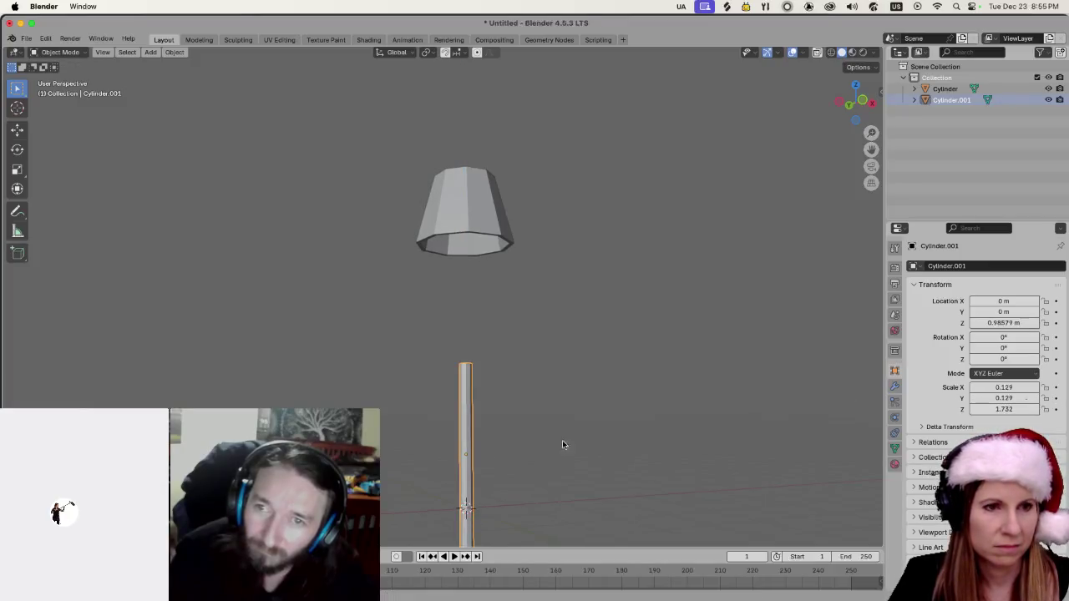
pyautogui.scroll(-3, 567, 423)
pyautogui.press('s')
pyautogui.press('z')
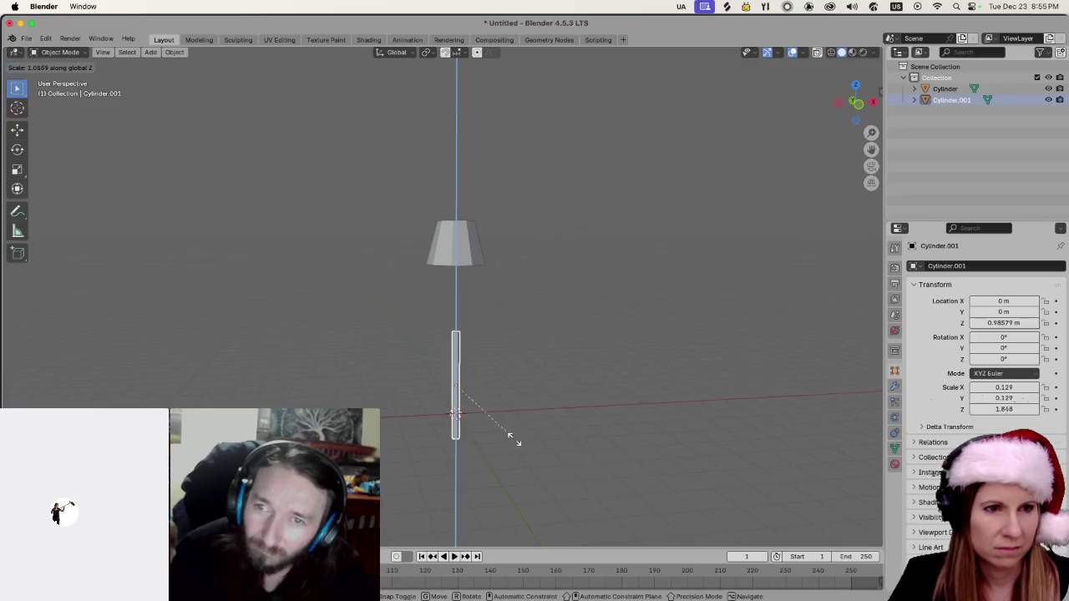
pyautogui.click(505, 468)
pyautogui.scroll(2, 529, 370)
pyautogui.click(464, 215)
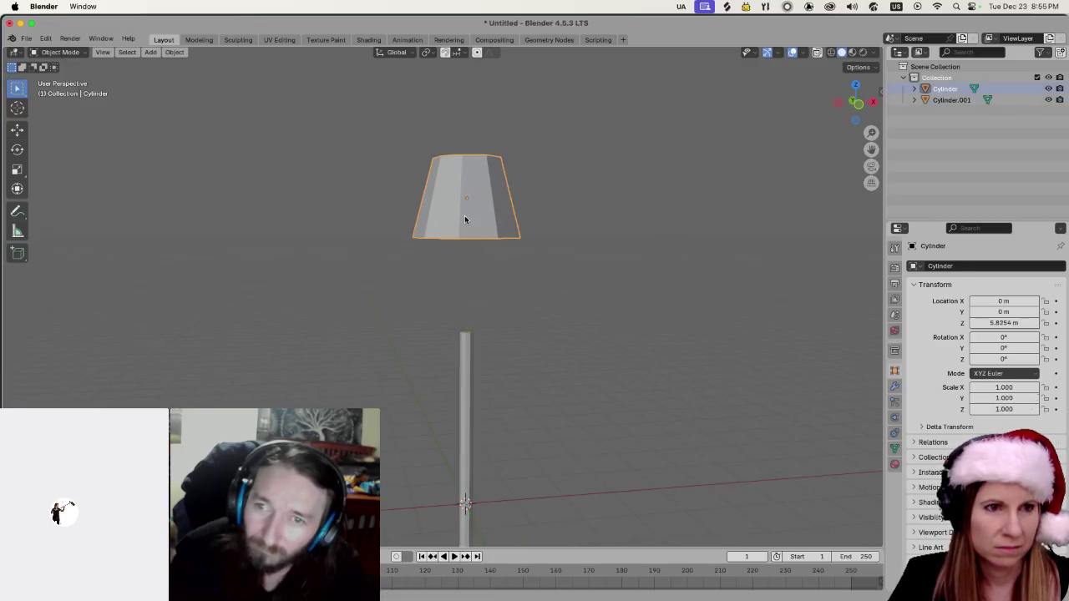
# Move the lampshade straight down along Z so it rests on top of the stem at Z 5.0405 m.
pyautogui.press('g')
pyautogui.press('z')
pyautogui.click(448, 336)
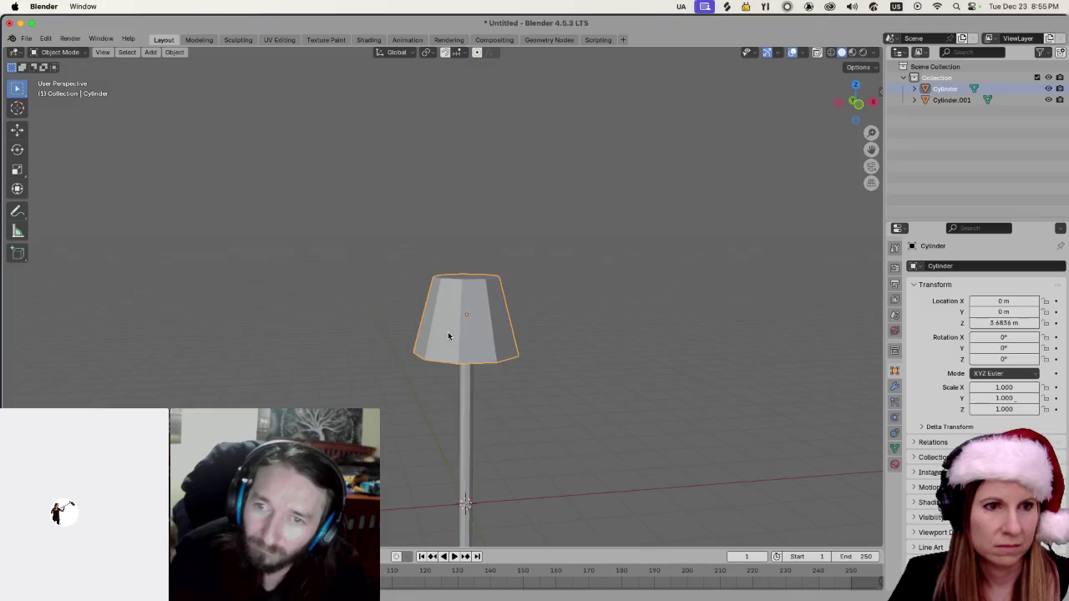
pyautogui.click(642, 407)
pyautogui.scroll(-3, 618, 403)
# Box-select both lamp parts and raise them along Z so the lamp stands on the grid.
pyautogui.moveTo(383, 277)
pyautogui.mouseDown()
pyautogui.moveTo(513, 499)
pyautogui.moveTo(507, 489)
pyautogui.mouseUp()
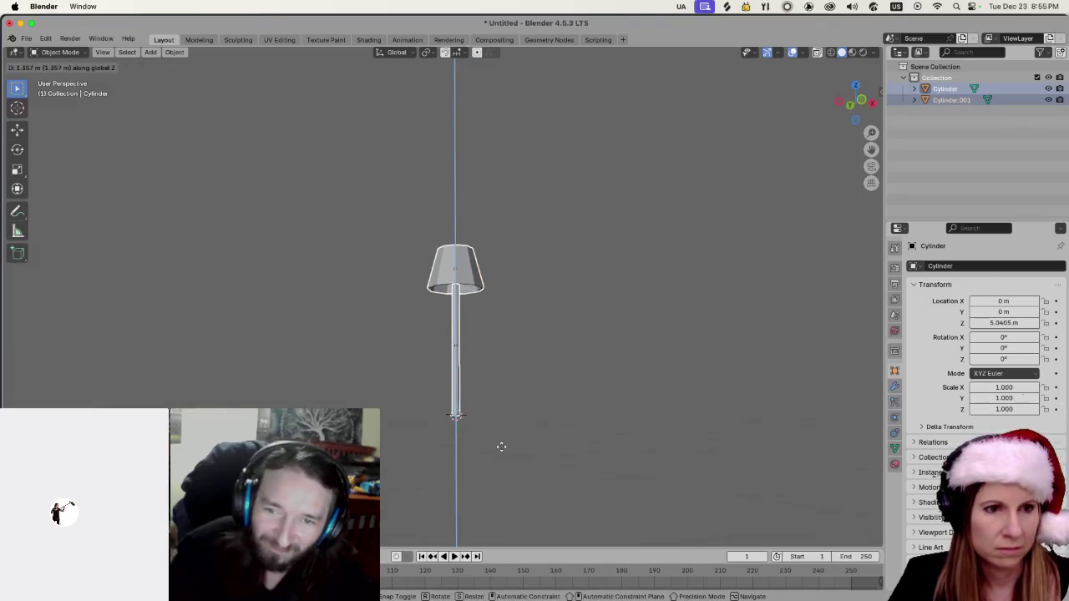
pyautogui.click(502, 444)
pyautogui.scroll(5, 530, 394)
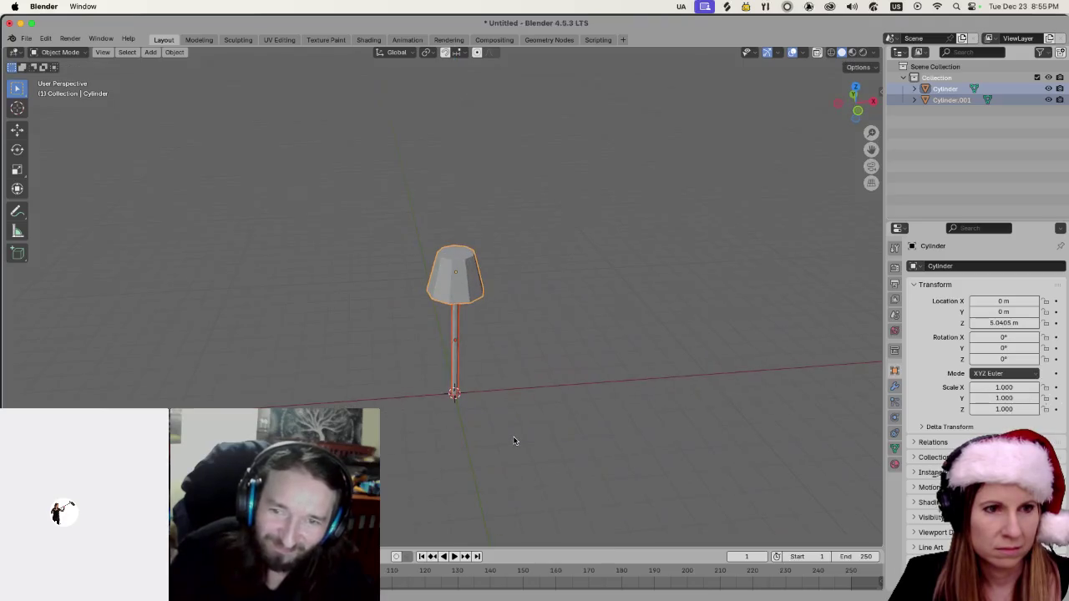
# Deselect the lamp and bring up the Add menu's Mesh list.
pyautogui.click(579, 430)
pyautogui.scroll(-3, 587, 415)
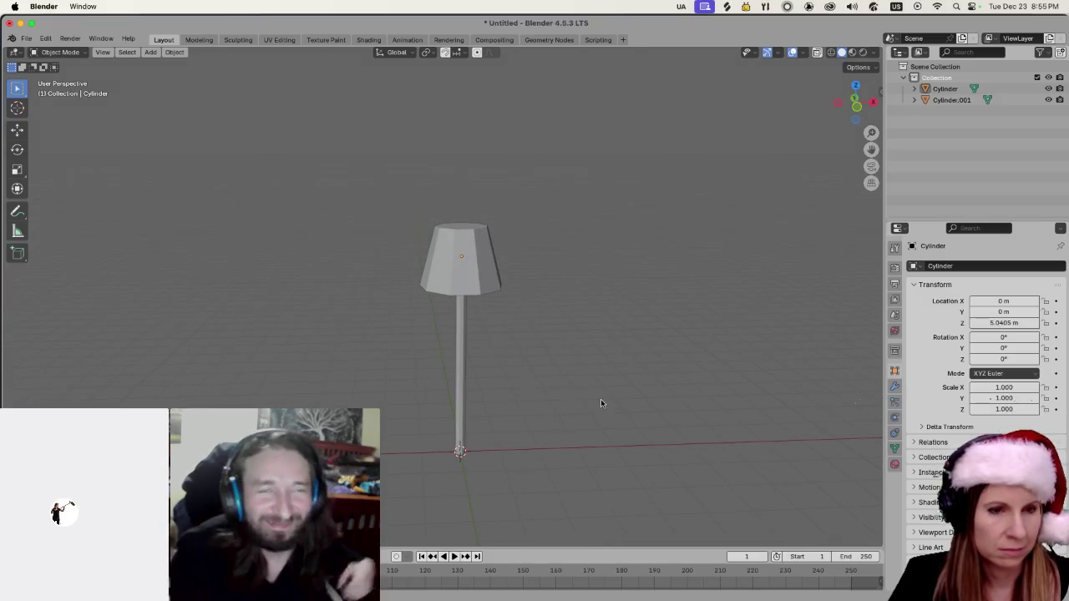
pyautogui.hotkey('shift', 'a')
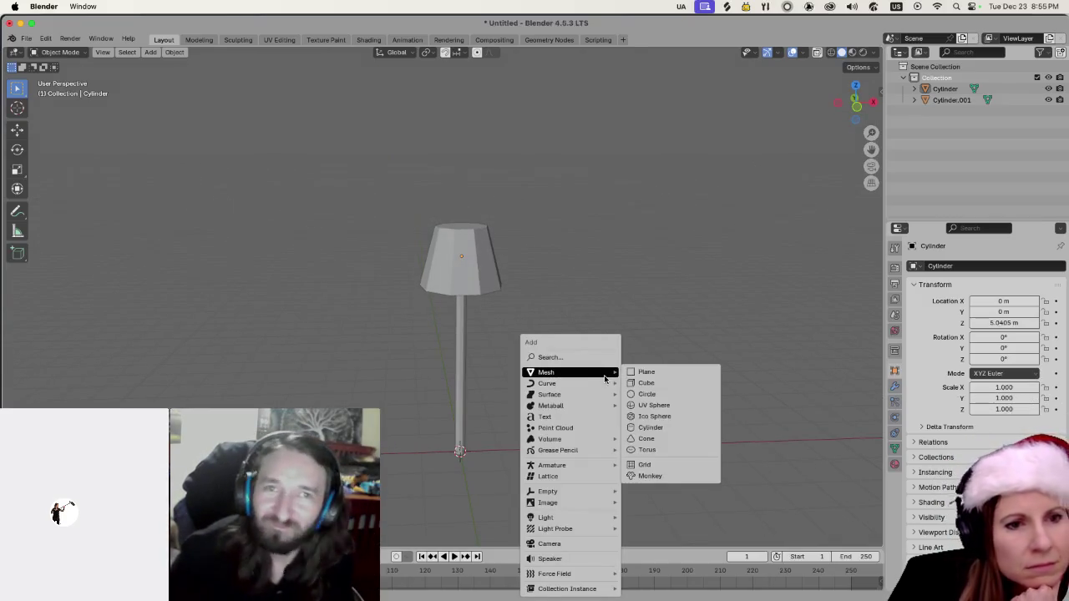
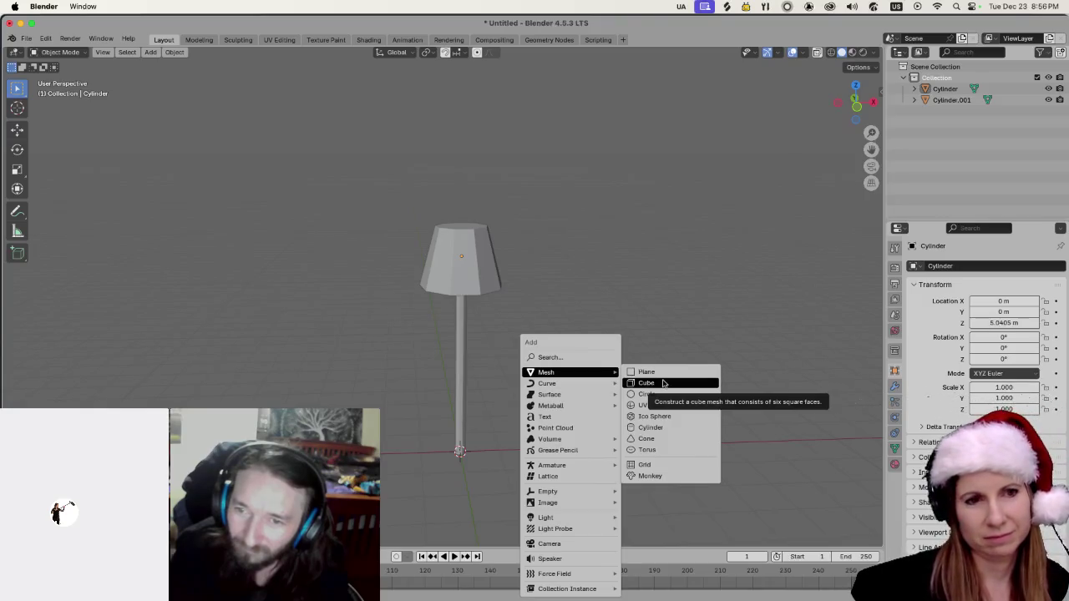
# Add a cube and flatten it on Z to about 0.342, a third of its height.
pyautogui.click(664, 383)
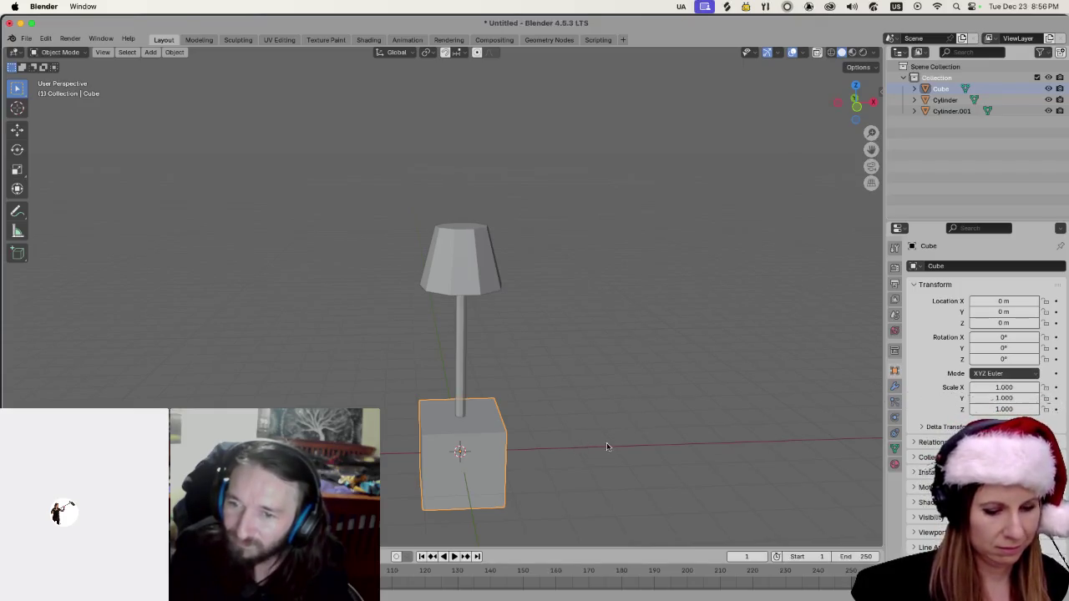
pyautogui.press('s')
pyautogui.press('z')
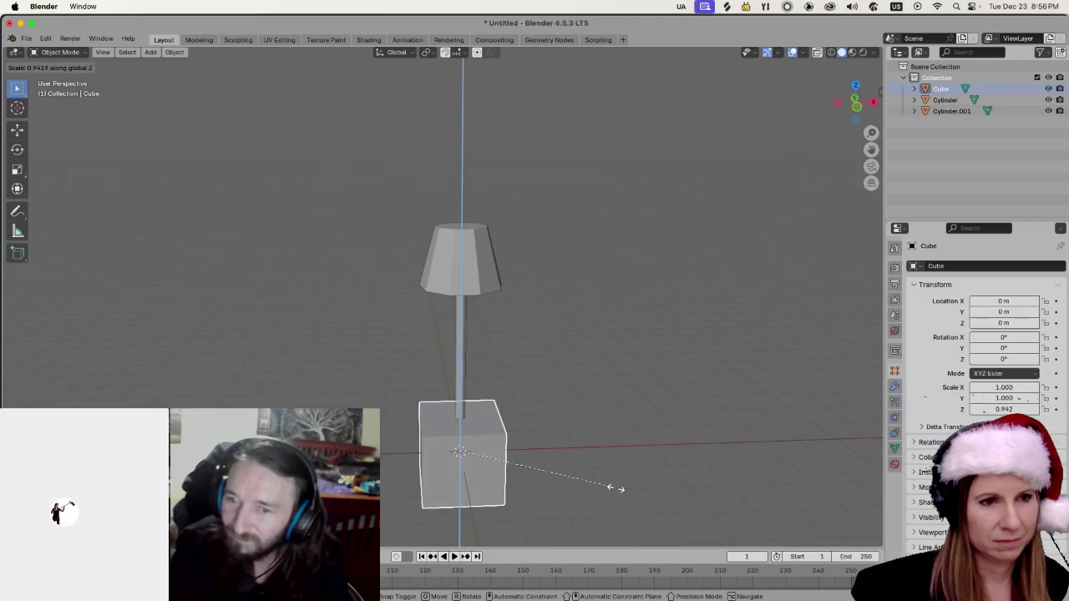
pyautogui.press('Return')
pyautogui.press('s')
pyautogui.press('z')
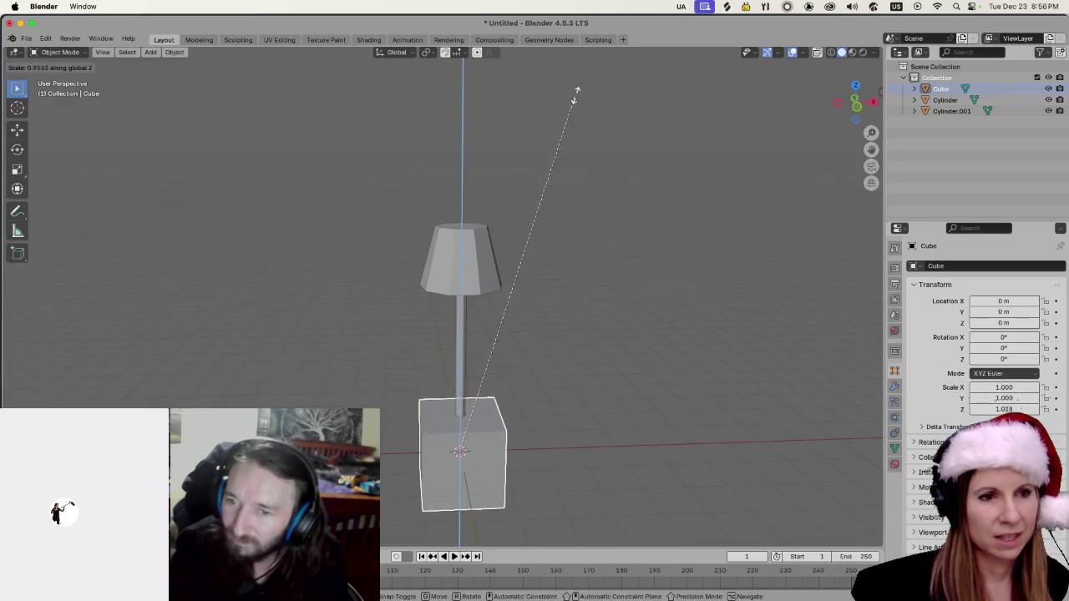
pyautogui.click(586, 456)
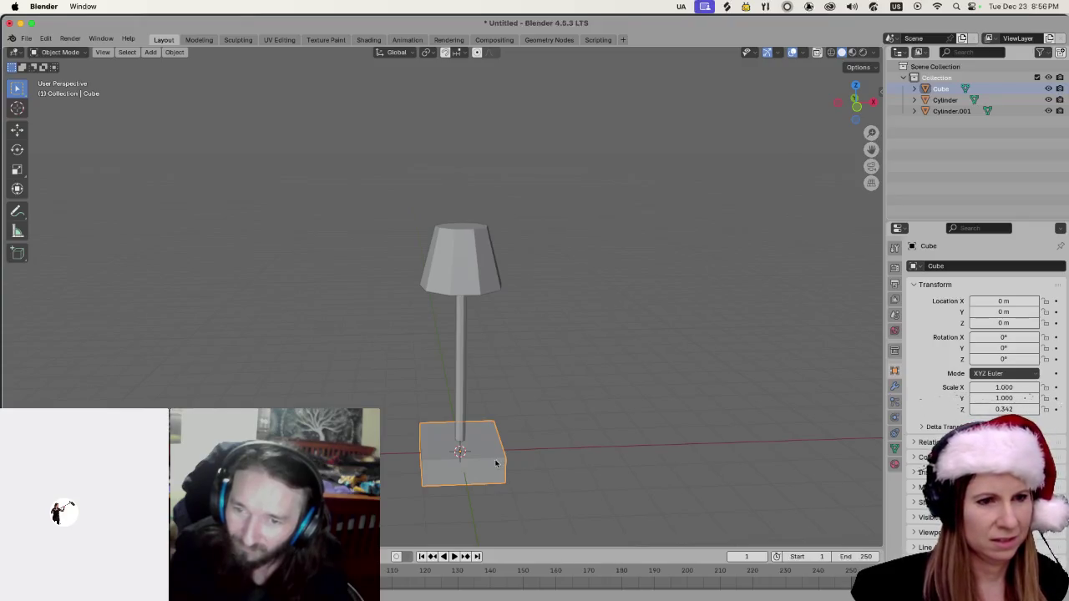
pyautogui.press('Tab')
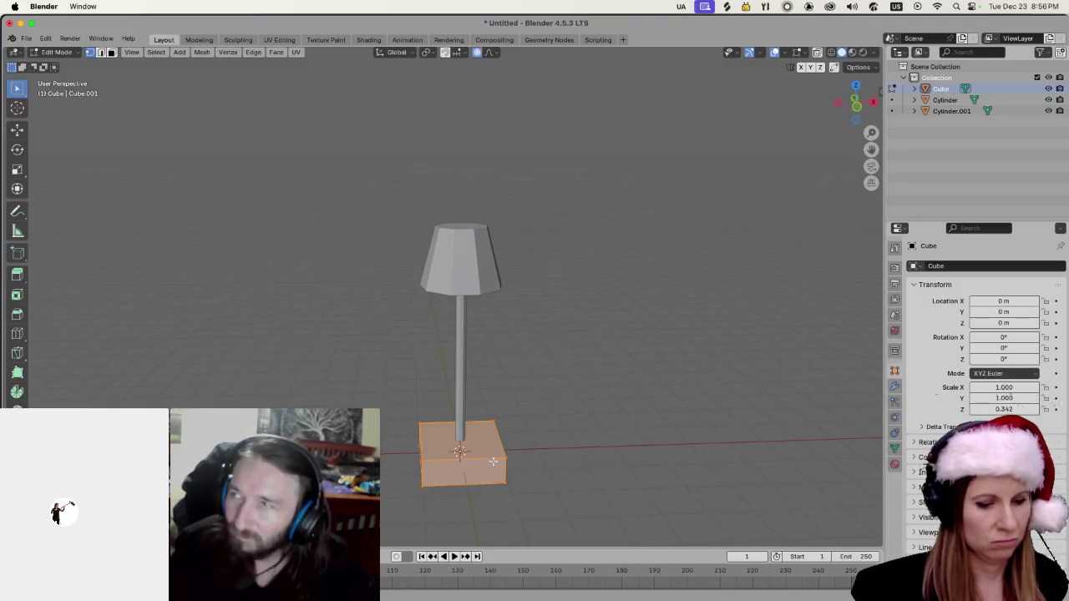
# Switch to edge select mode and deselect the whole cube mesh.
pyautogui.press('2')
pyautogui.press('3')
pyautogui.press('2')
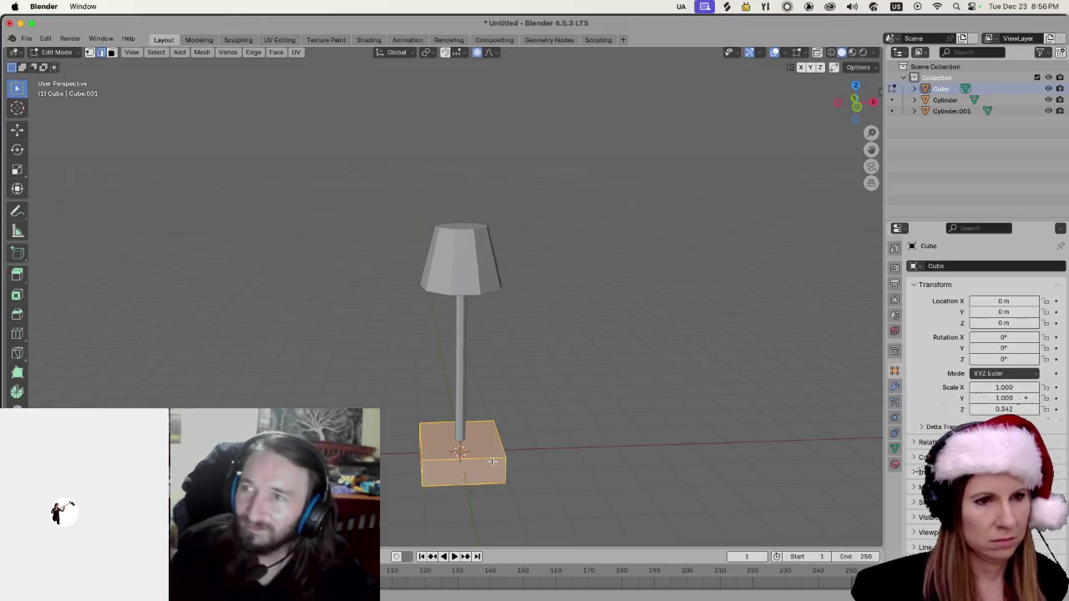
pyautogui.hotkey('alt', 'a')
pyautogui.moveTo(496, 454)
pyautogui.mouseDown()
pyautogui.moveTo(563, 451)
pyautogui.moveTo(550, 459)
pyautogui.moveTo(573, 470)
pyautogui.moveTo(564, 480)
pyautogui.mouseUp()
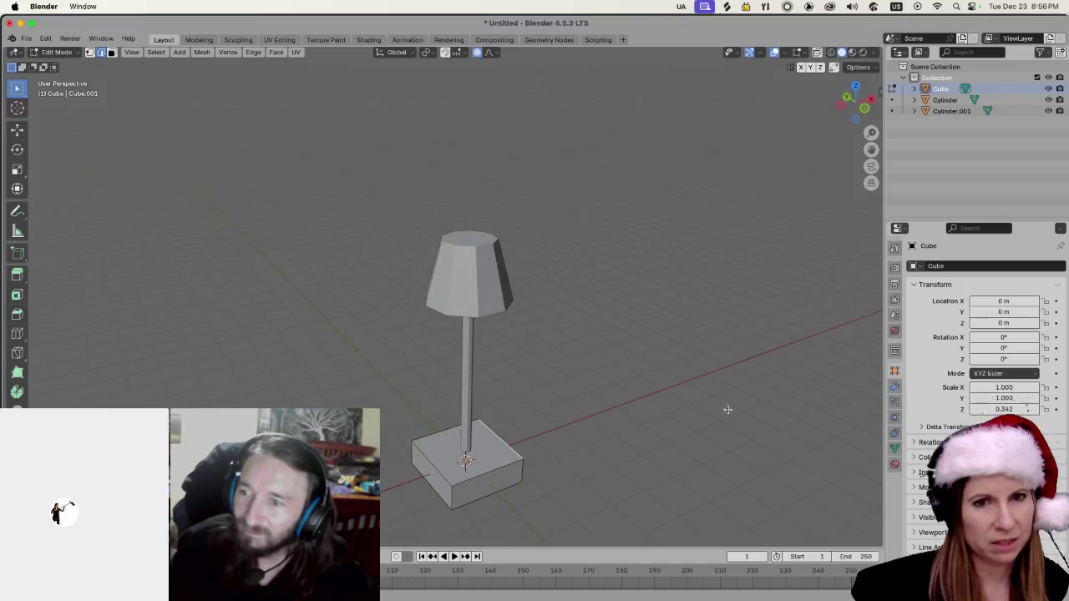
# Show the cube's Modifiers properties and re-enter Edit Mode on the cube alone.
pyautogui.click(899, 387)
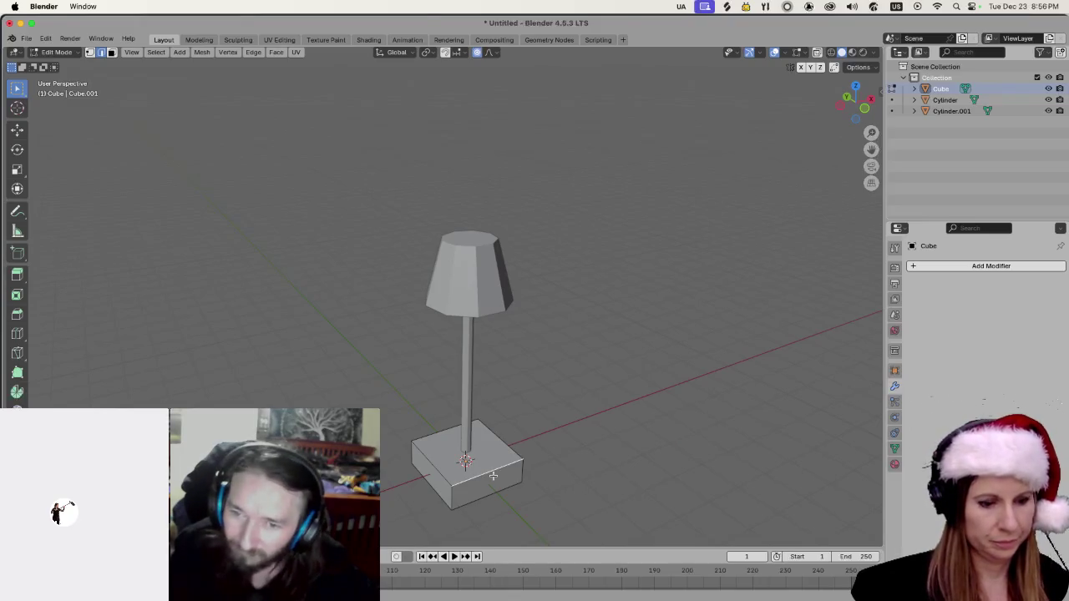
pyautogui.press('Tab')
pyautogui.press('a')
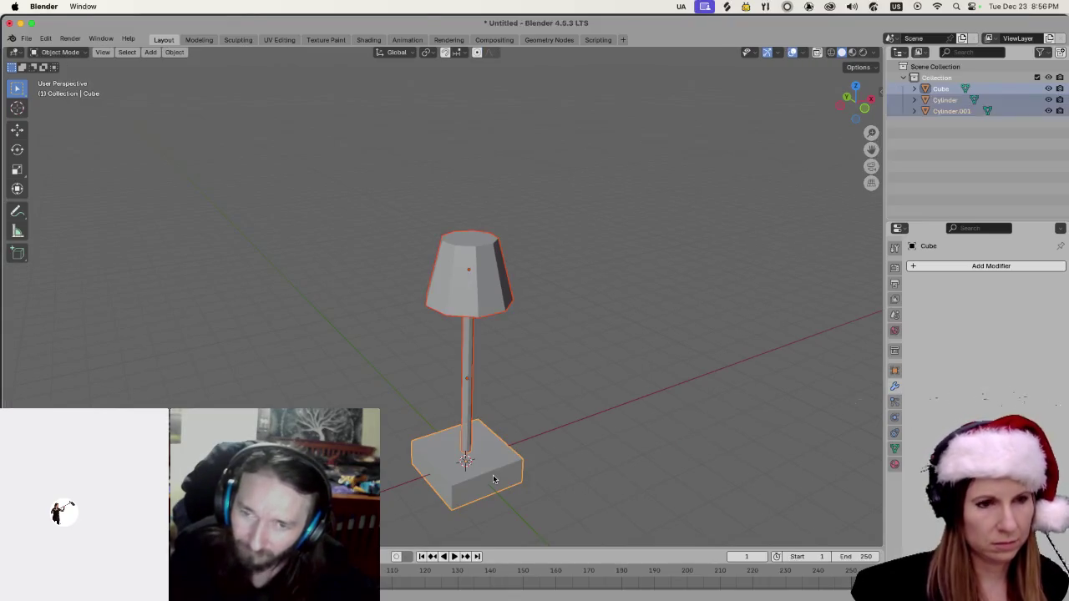
pyautogui.hotkey('alt', 'a')
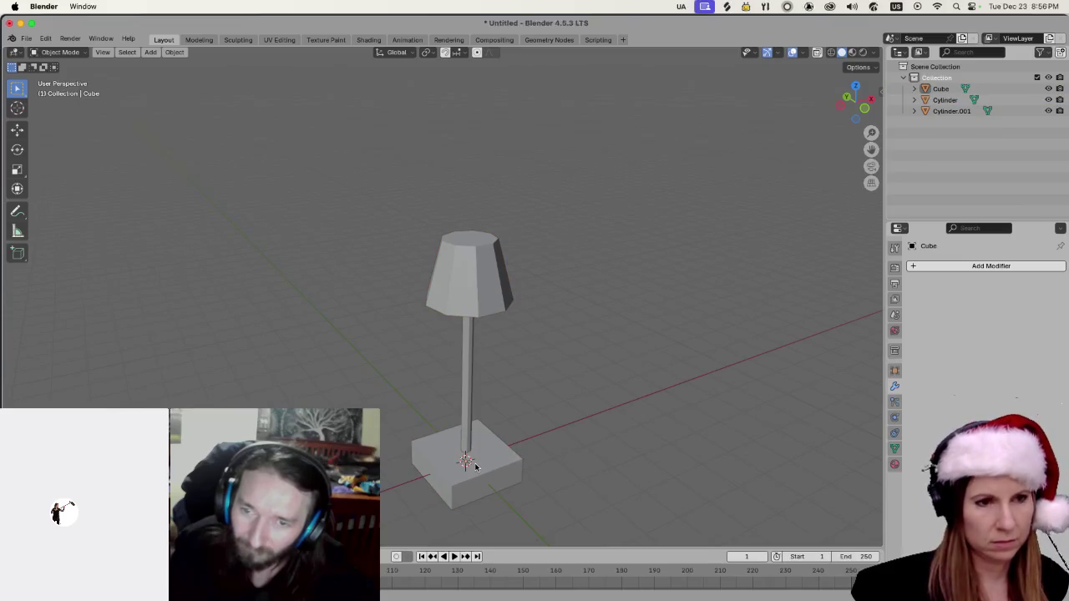
pyautogui.press('Tab')
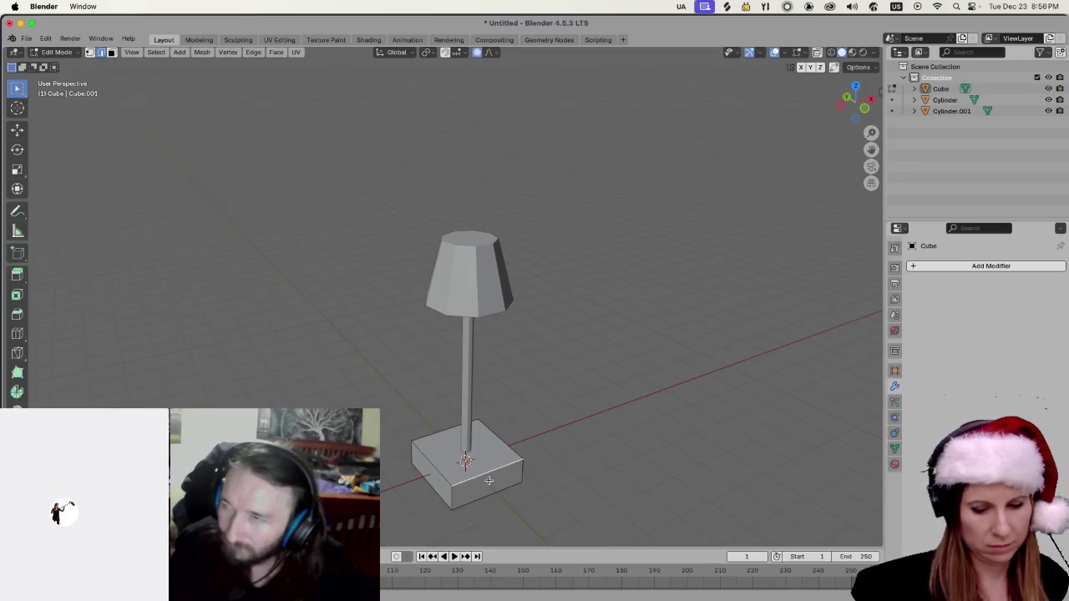
# Select all of the cube's mesh and add a Subdivision Surface modifier with viewport levels 4.
pyautogui.press('a')
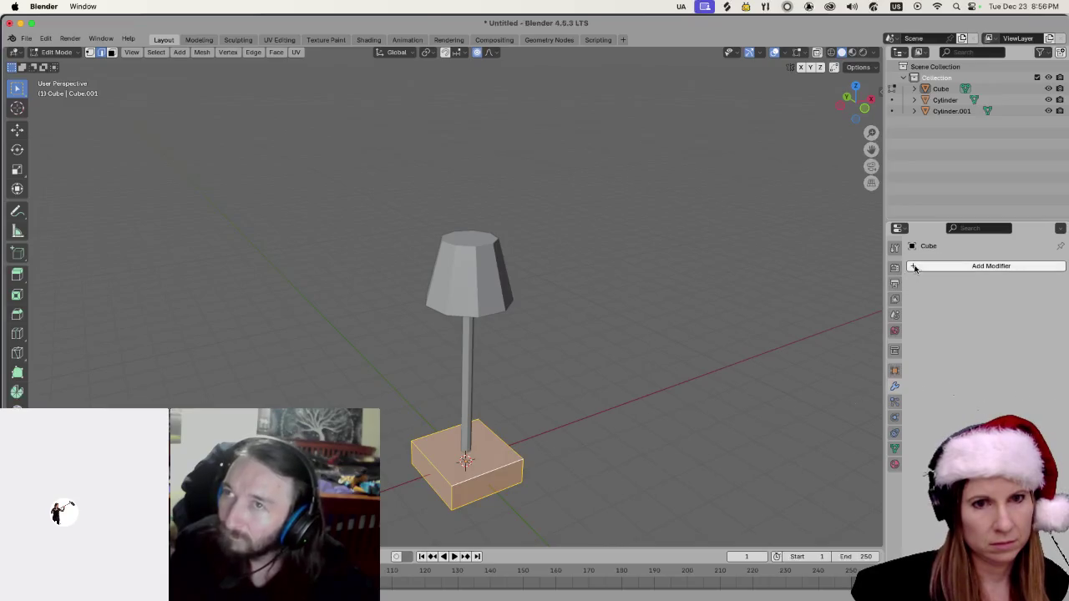
pyautogui.click(918, 266)
pyautogui.moveTo(919, 266)
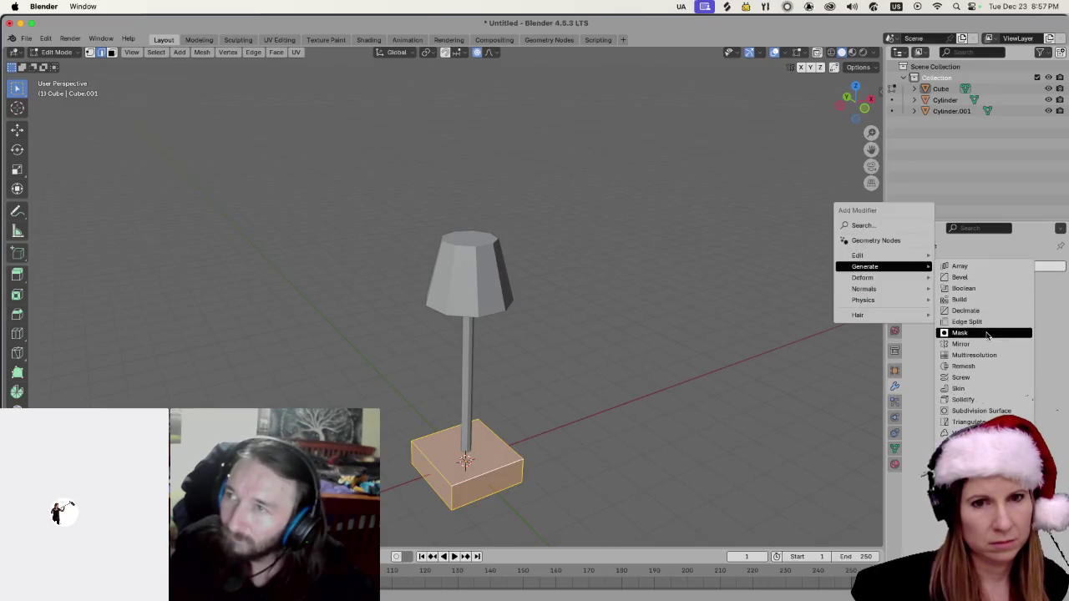
pyautogui.click(996, 411)
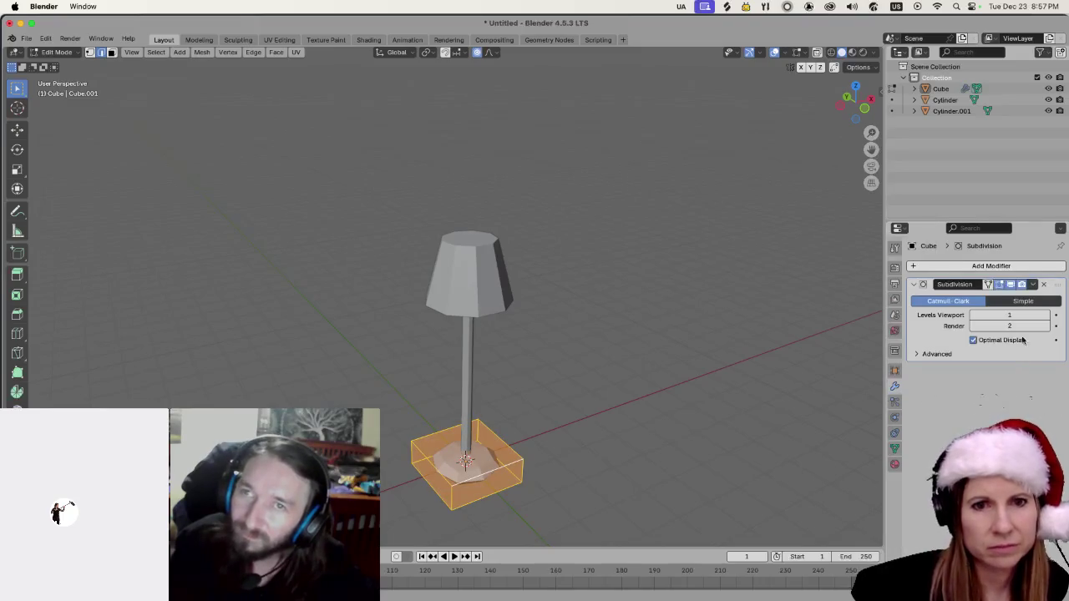
pyautogui.moveTo(1010, 317); pyautogui.dragTo(1028, 318)
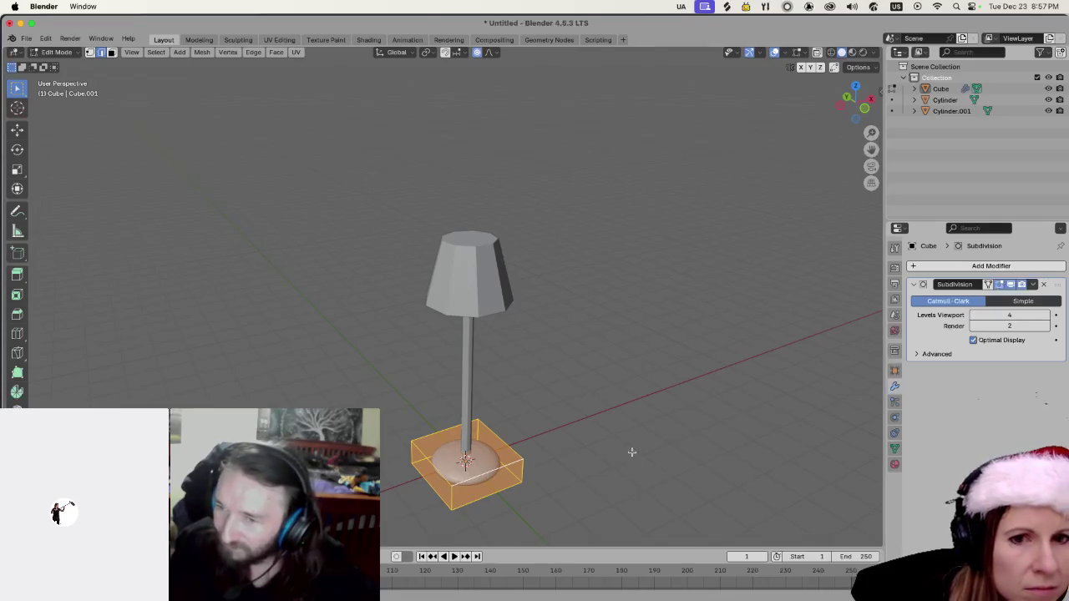
pyautogui.scroll(5, 635, 426)
pyautogui.scroll(-5, 642, 401)
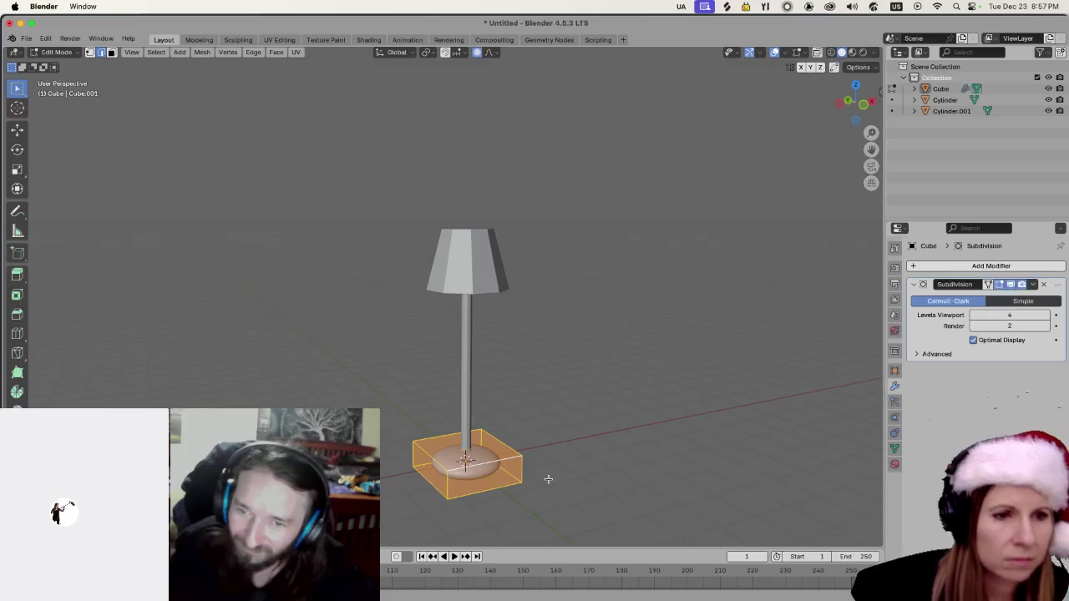
# Widen the base along Y using proportional editing, keeping its height.
pyautogui.press('s')
pyautogui.press('y')
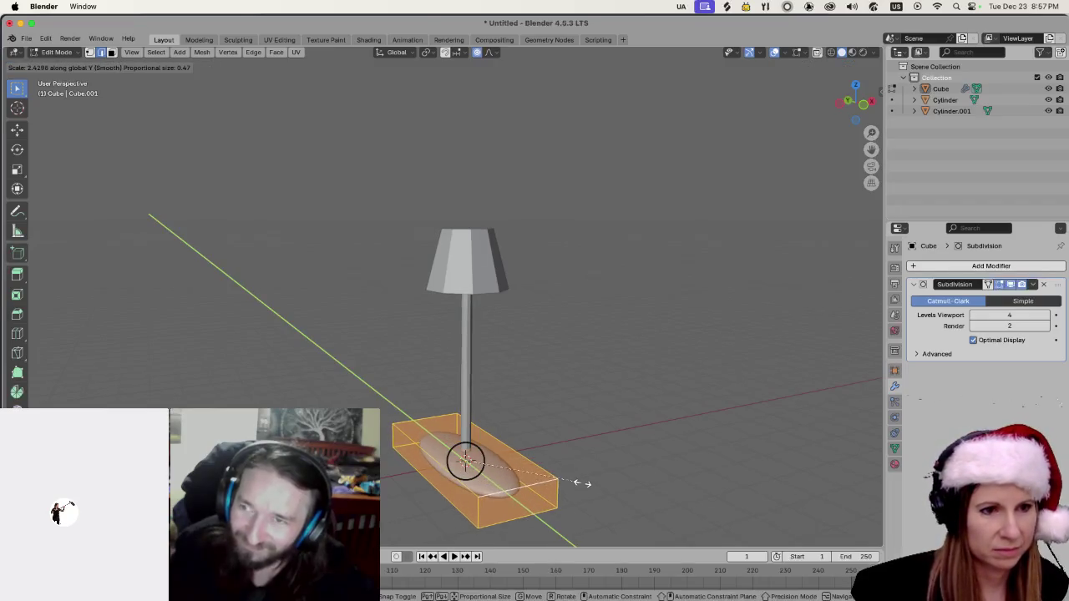
pyautogui.click(552, 488)
pyautogui.hotkey('ctrl', 'z')
pyautogui.press('s')
pyautogui.press('y')
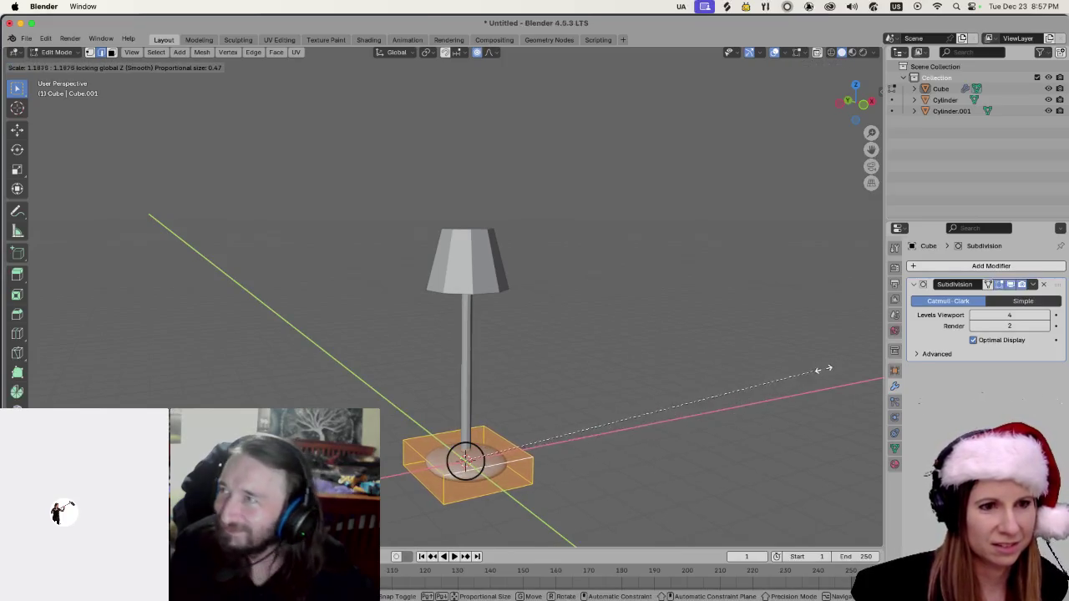
pyautogui.click(692, 385)
pyautogui.scroll(5, 692, 385)
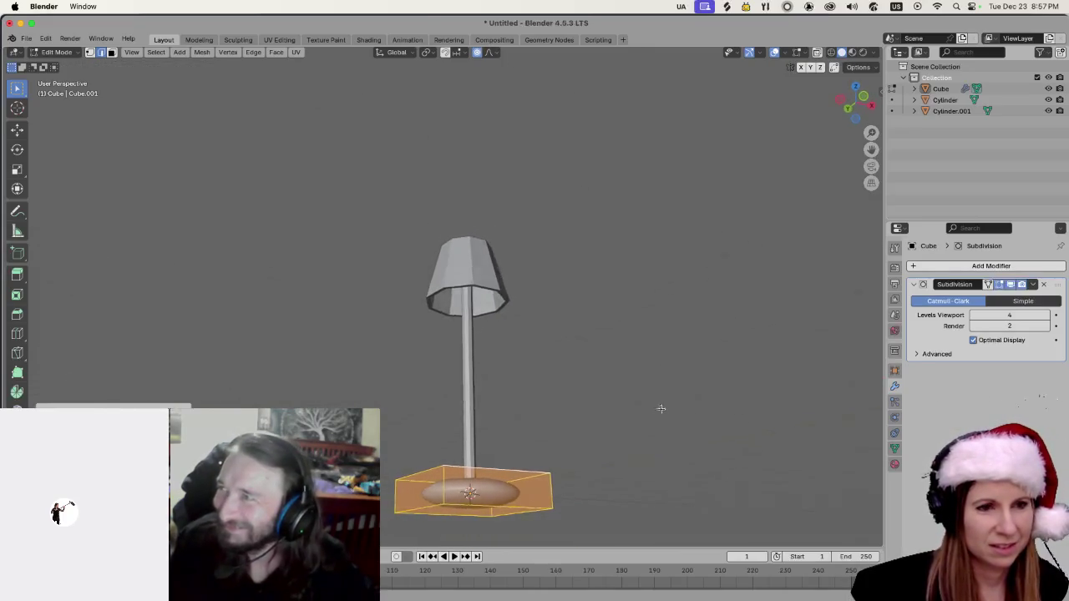
# Select the base's top face and lower it along Z to flatten the disc.
pyautogui.hotkey('alt', 'a')
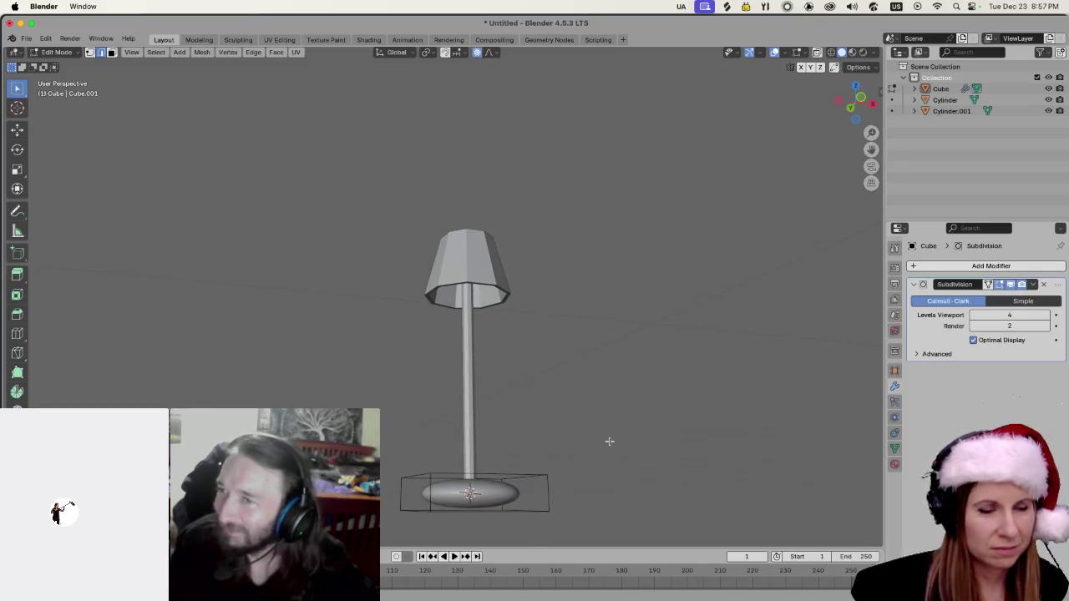
pyautogui.scroll(5, 610, 442)
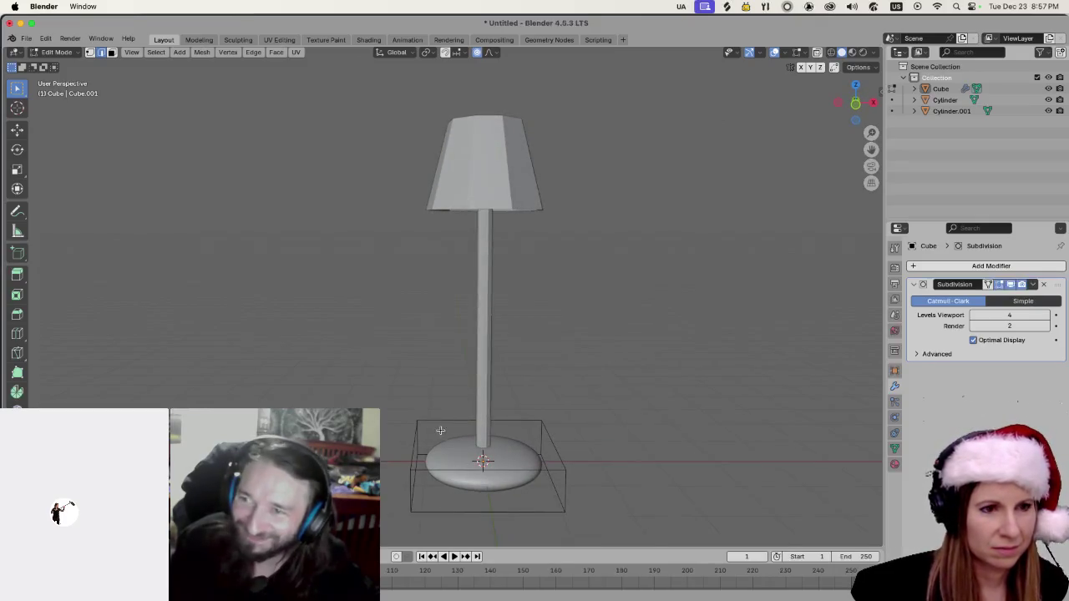
pyautogui.click(441, 419)
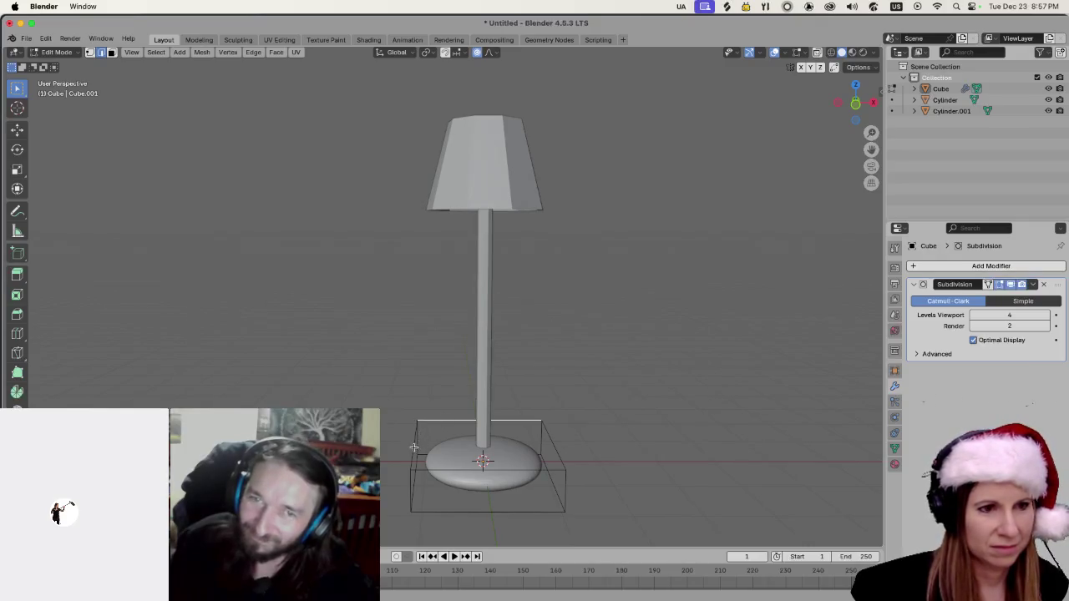
pyautogui.keyDown('shift'); pyautogui.click(530, 463); pyautogui.keyUp('shift')
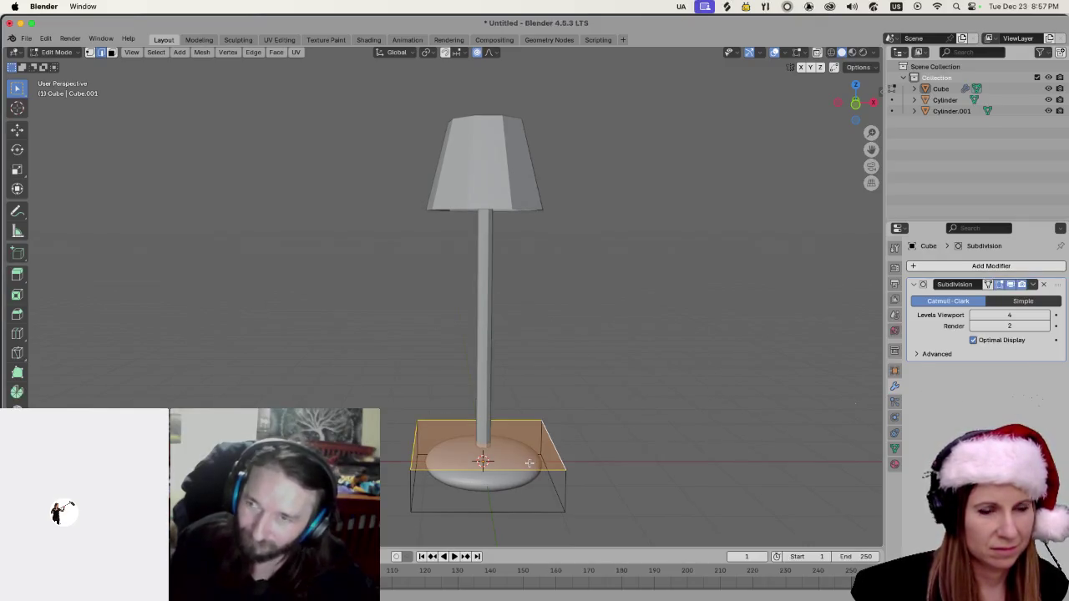
pyautogui.scroll(3, 530, 430)
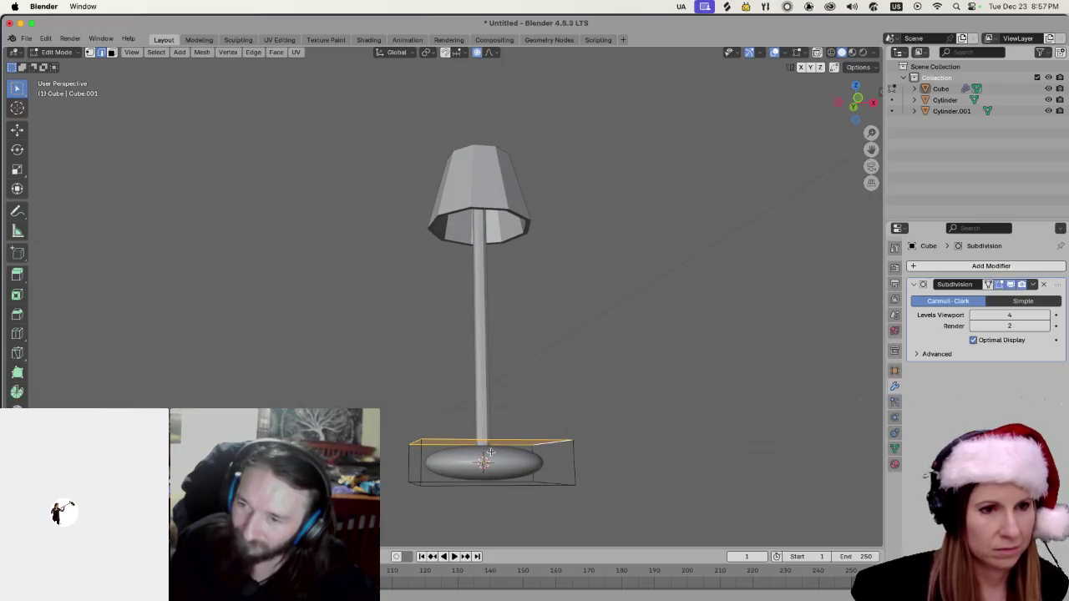
pyautogui.press('c')
pyautogui.press('Escape')
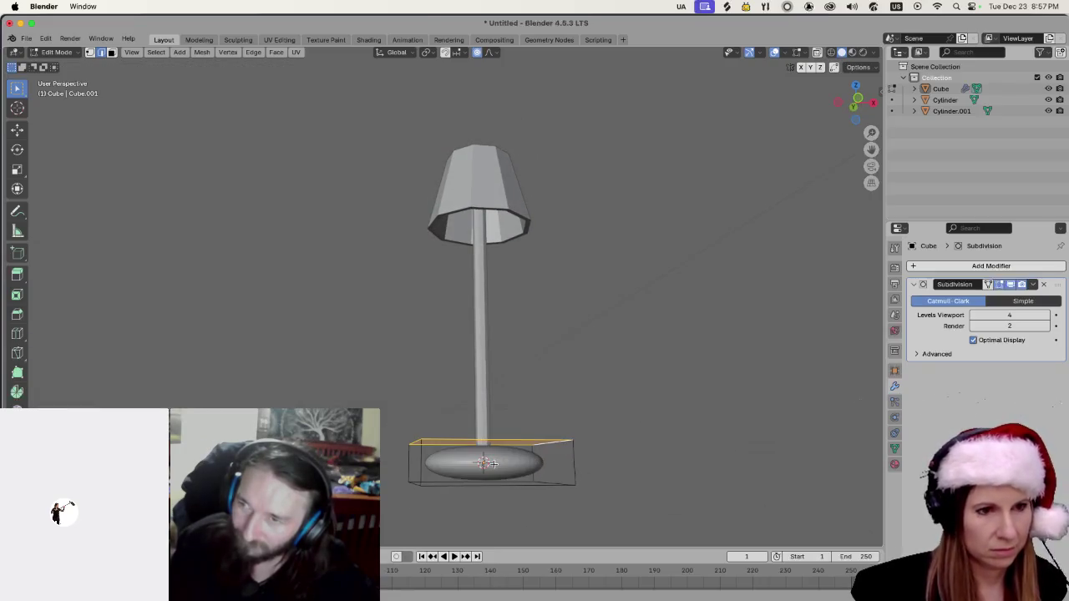
pyautogui.press('g')
pyautogui.press('z')
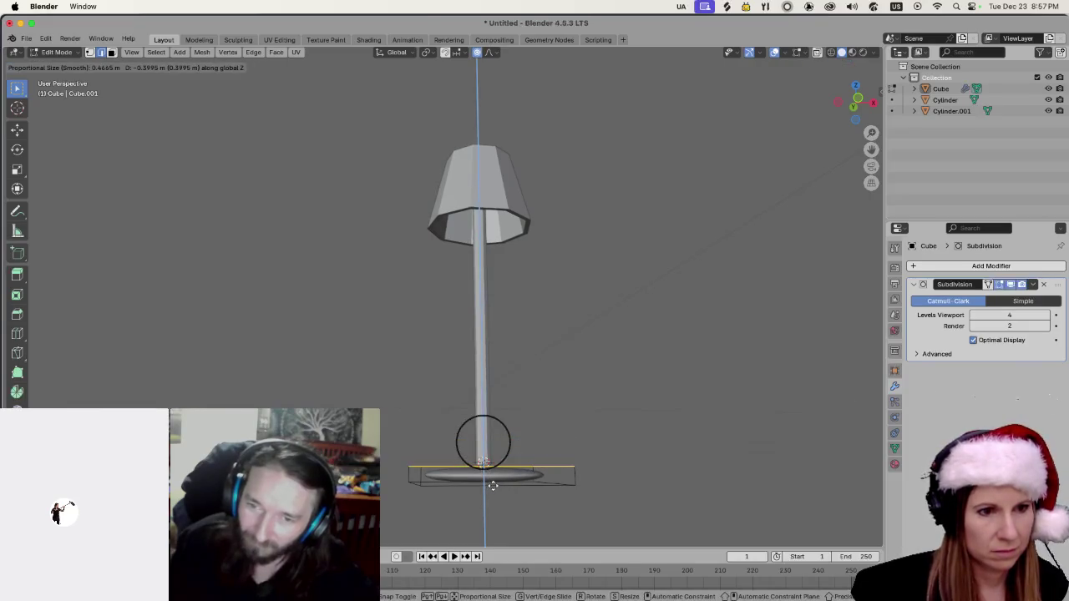
pyautogui.click(494, 484)
pyautogui.scroll(-3, 494, 485)
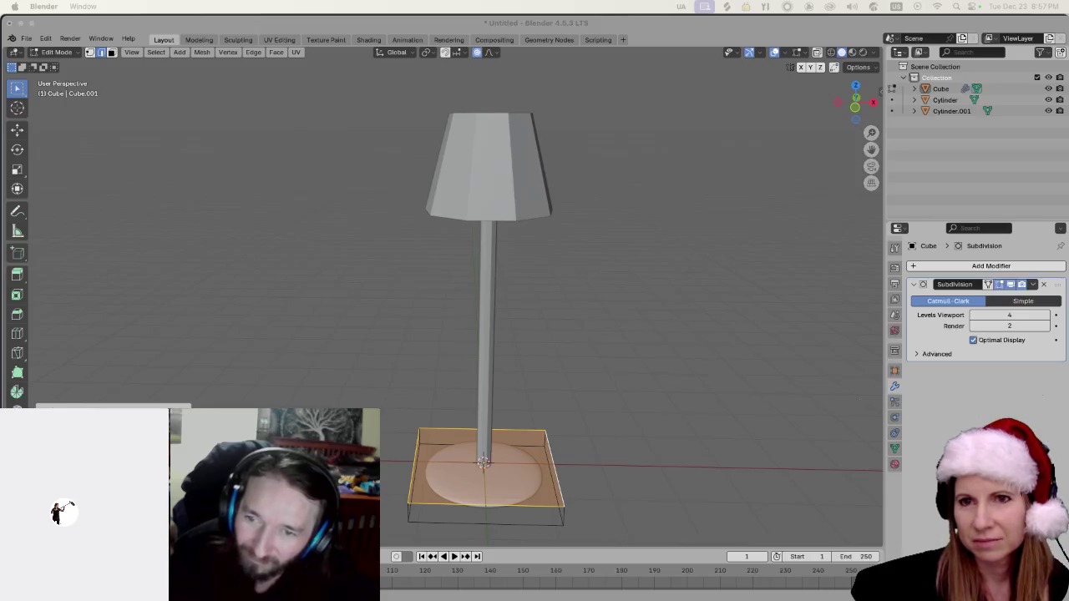
# Dismiss the newsletter popup and browse The Originals Collection product photos up to the hexagon gift box.
pyautogui.press('super+Tab')
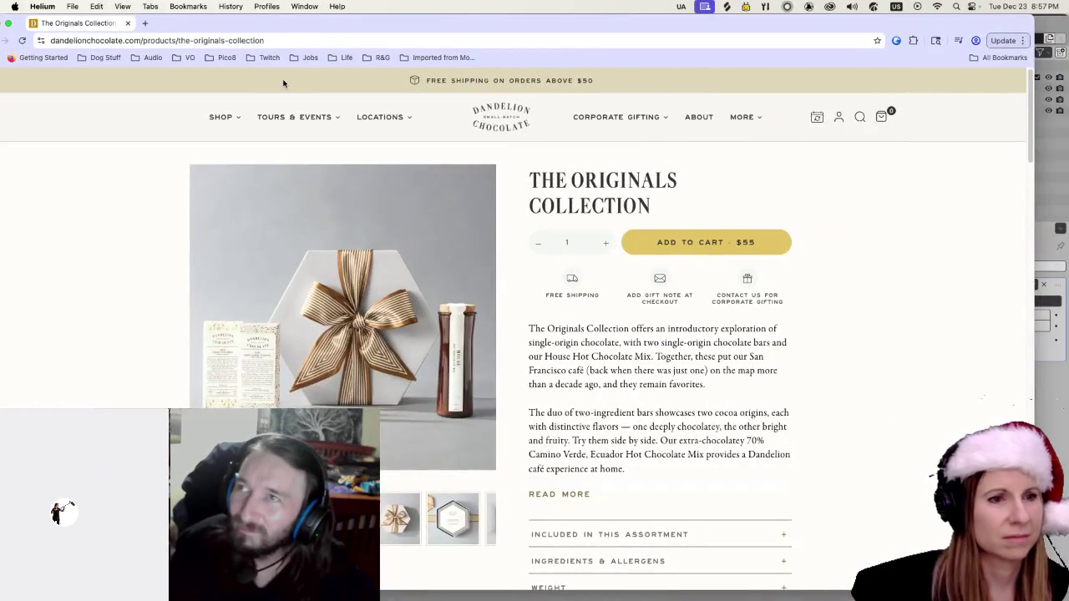
pyautogui.moveTo(518, 206)
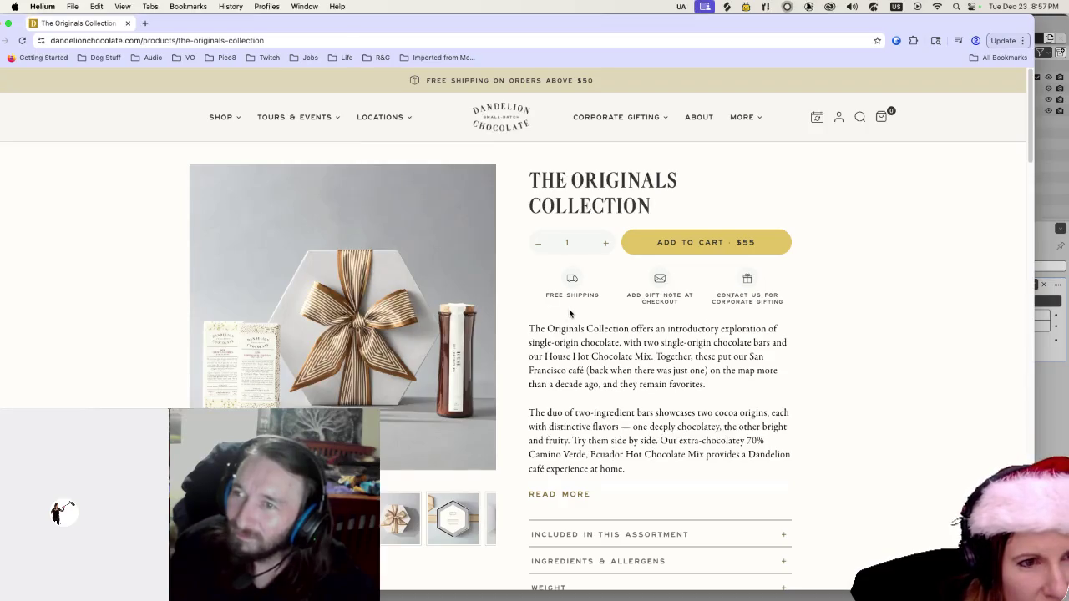
pyautogui.scroll(-8, 569, 314)
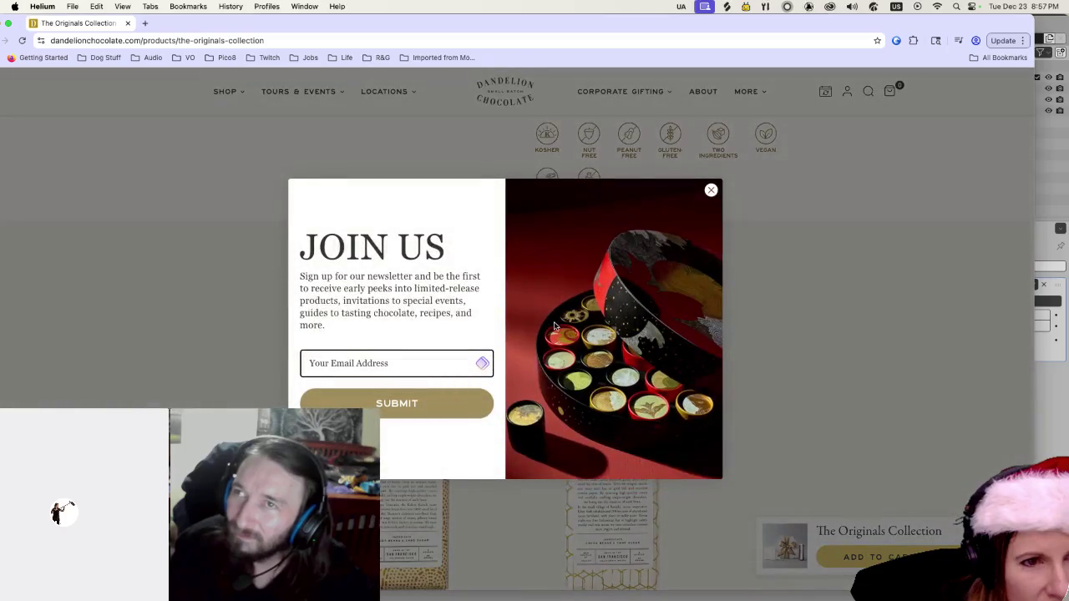
pyautogui.click(711, 190)
pyautogui.scroll(3, 627, 335)
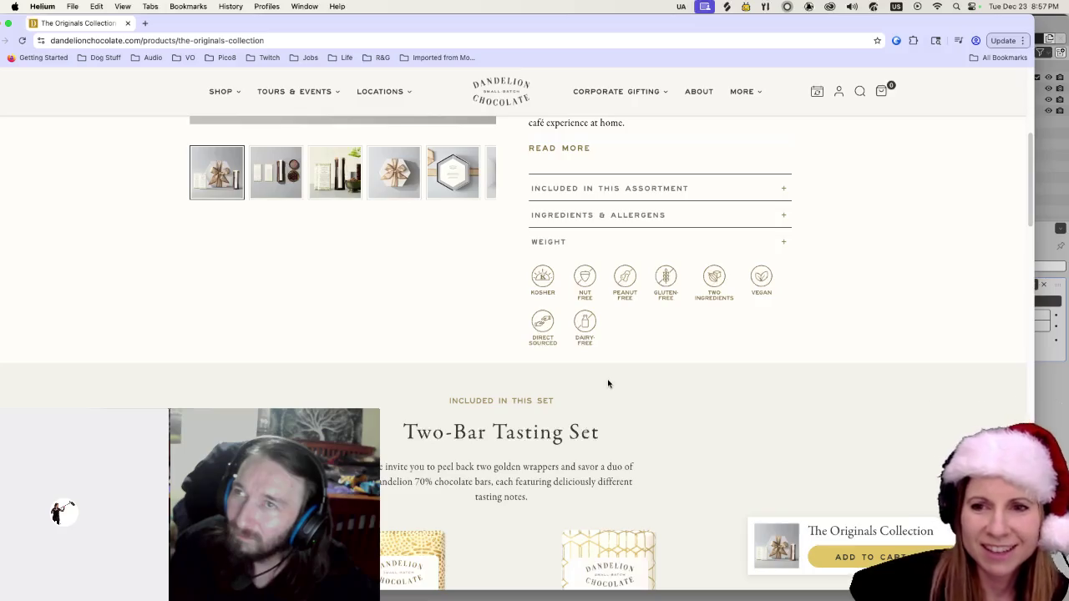
pyautogui.scroll(3, 609, 369)
pyautogui.click(275, 316)
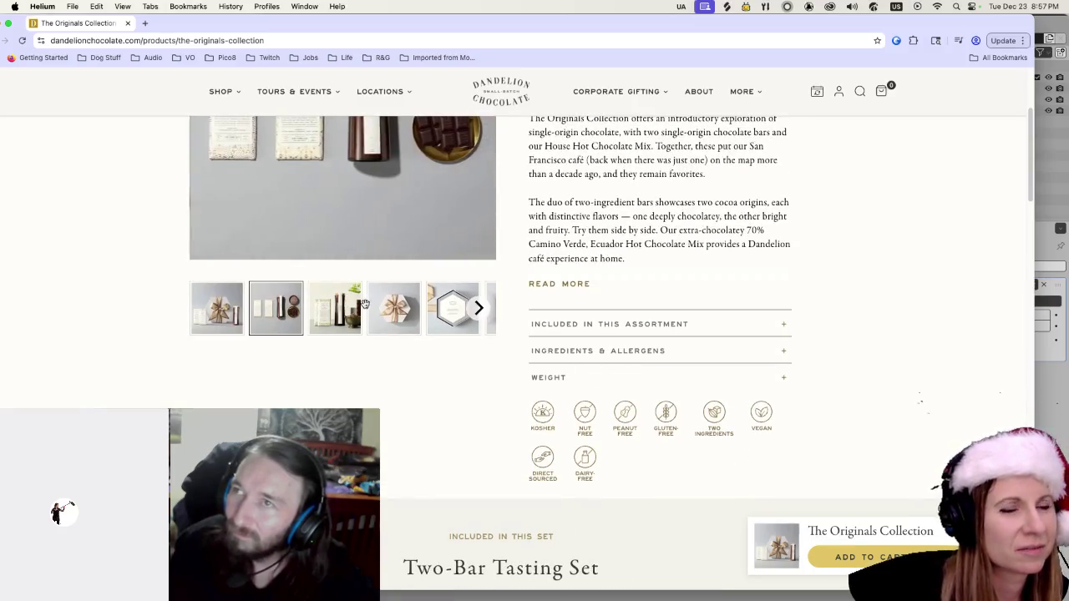
pyautogui.scroll(5, 365, 304)
pyautogui.click(479, 328)
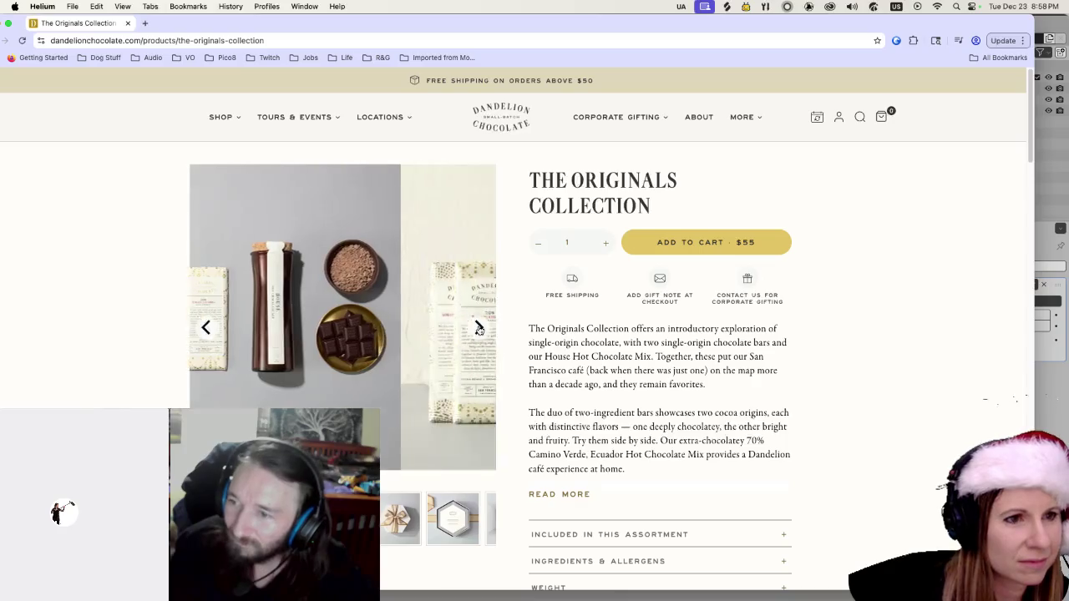
pyautogui.click(479, 328)
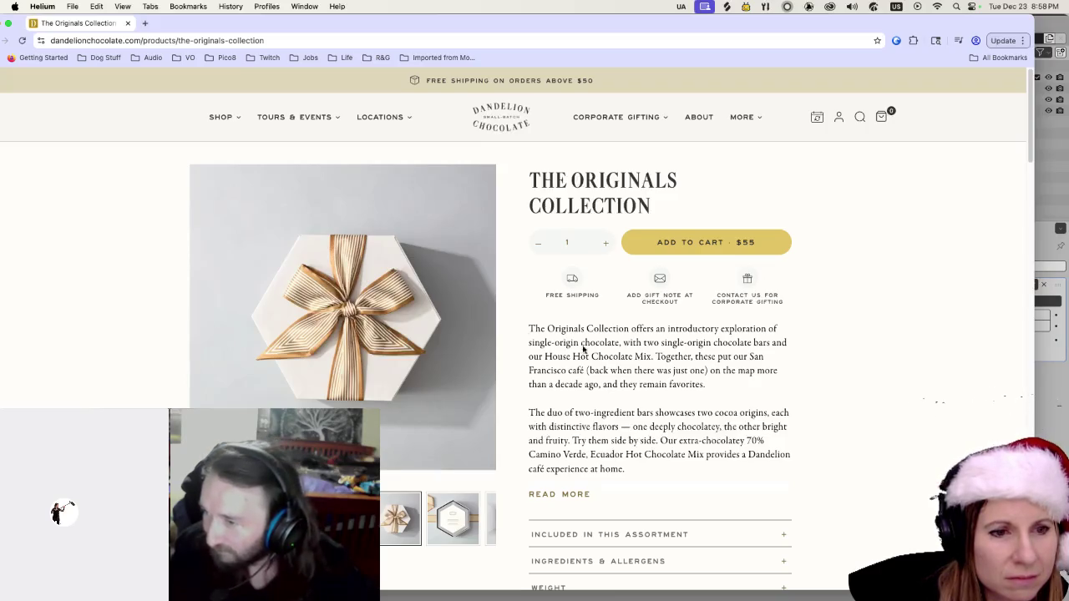
pyautogui.scroll(-3, 790, 421)
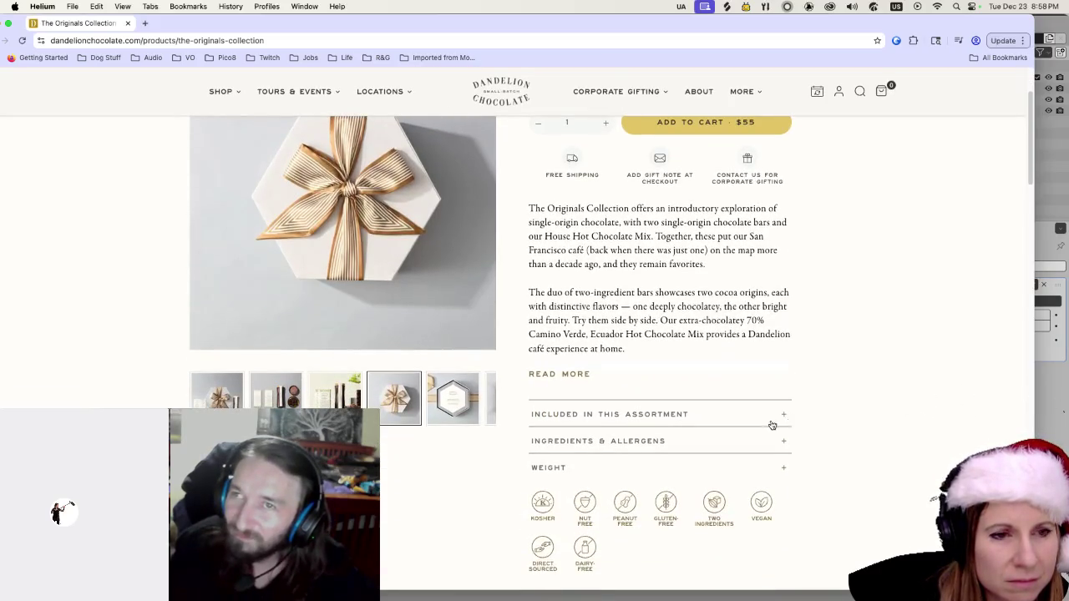
# Expand Ingredients & Allergens and Included in this Assortment, then close the browser.
pyautogui.click(716, 449)
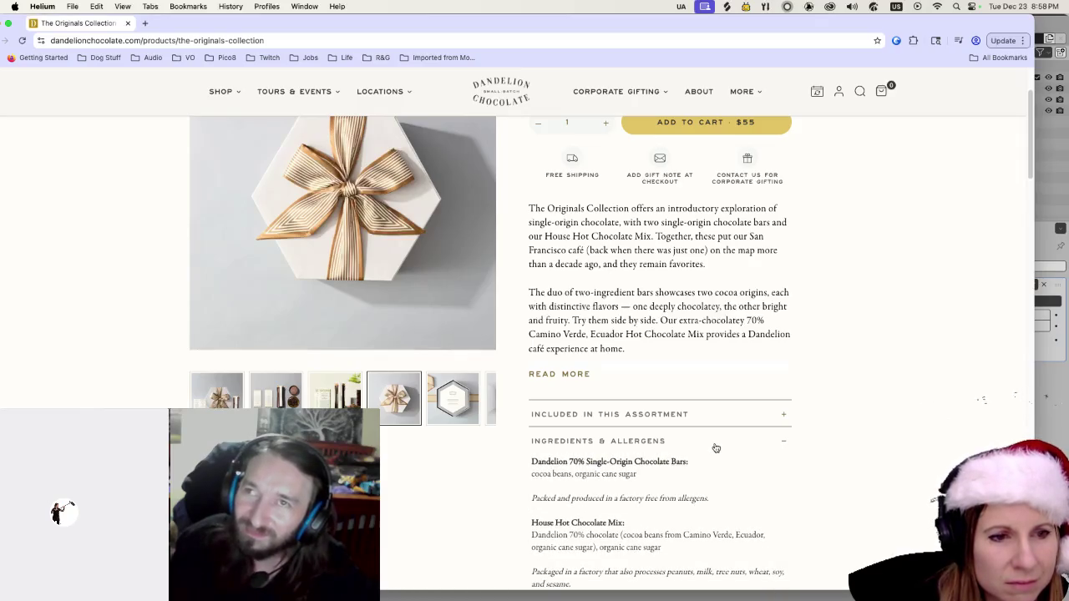
pyautogui.scroll(-1, 716, 449)
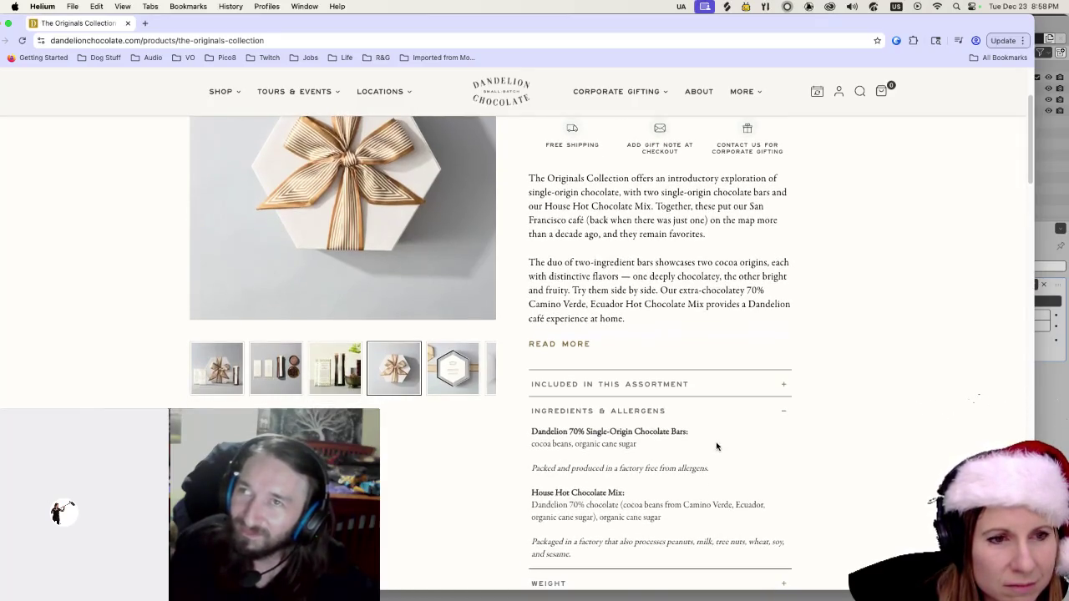
pyautogui.click(725, 382)
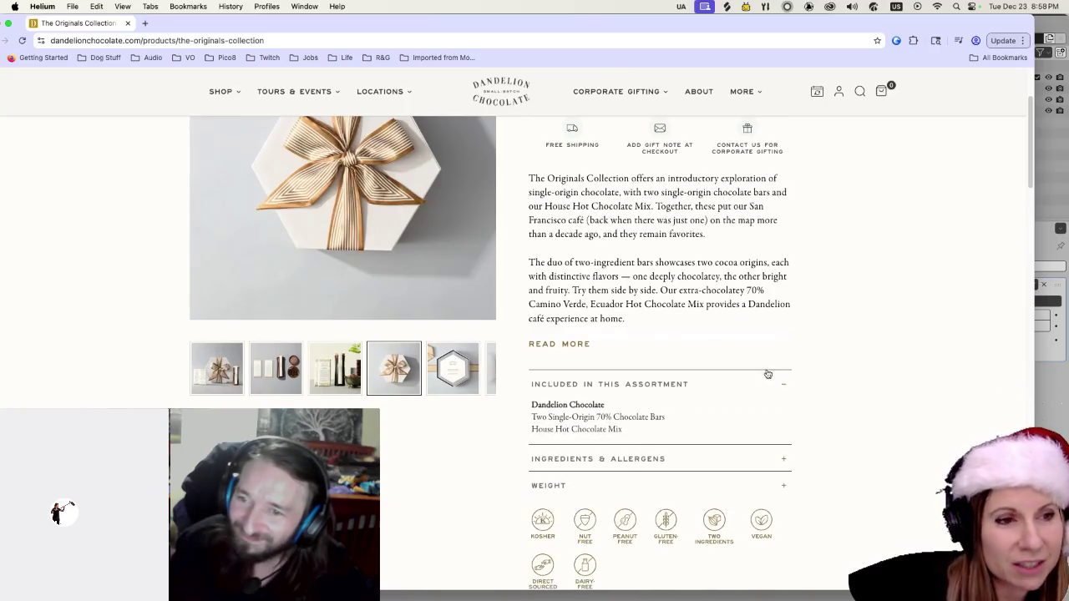
pyautogui.scroll(3, 711, 352)
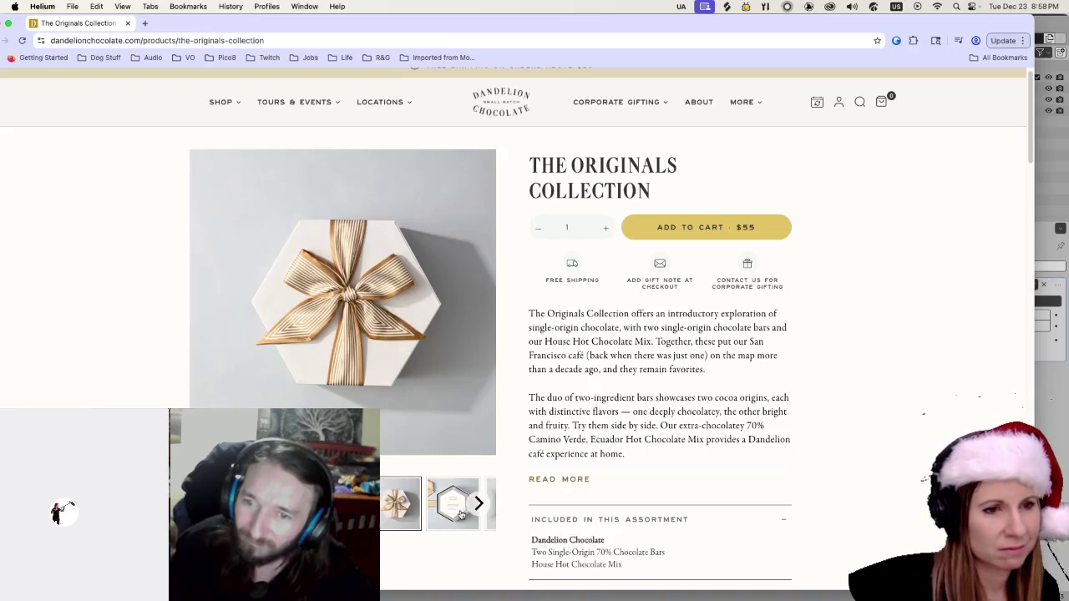
pyautogui.click(478, 507)
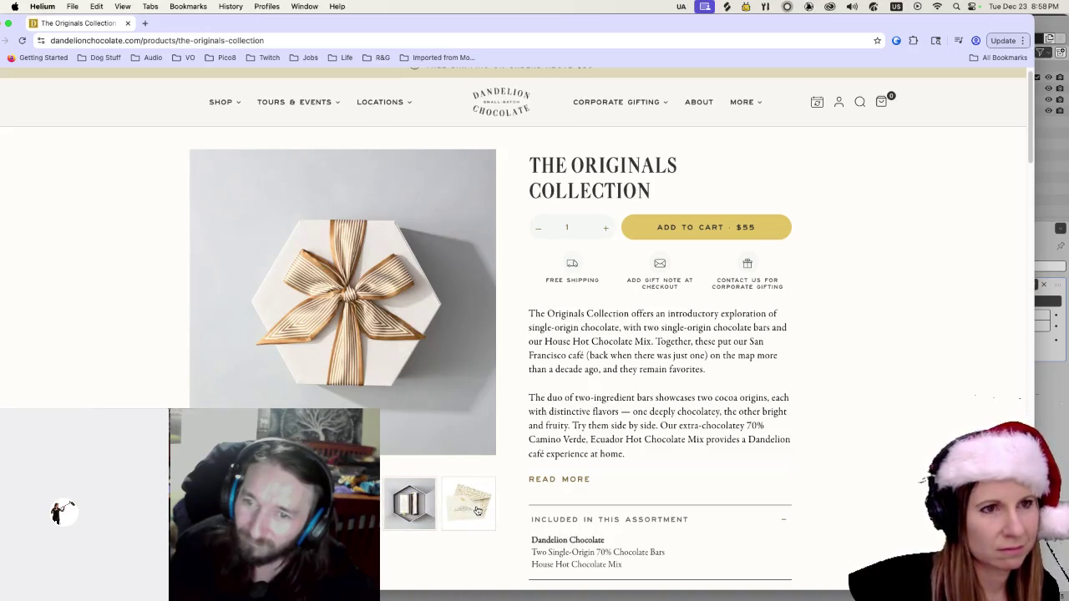
pyautogui.moveTo(202, 28); pyautogui.dragTo(232, 29)
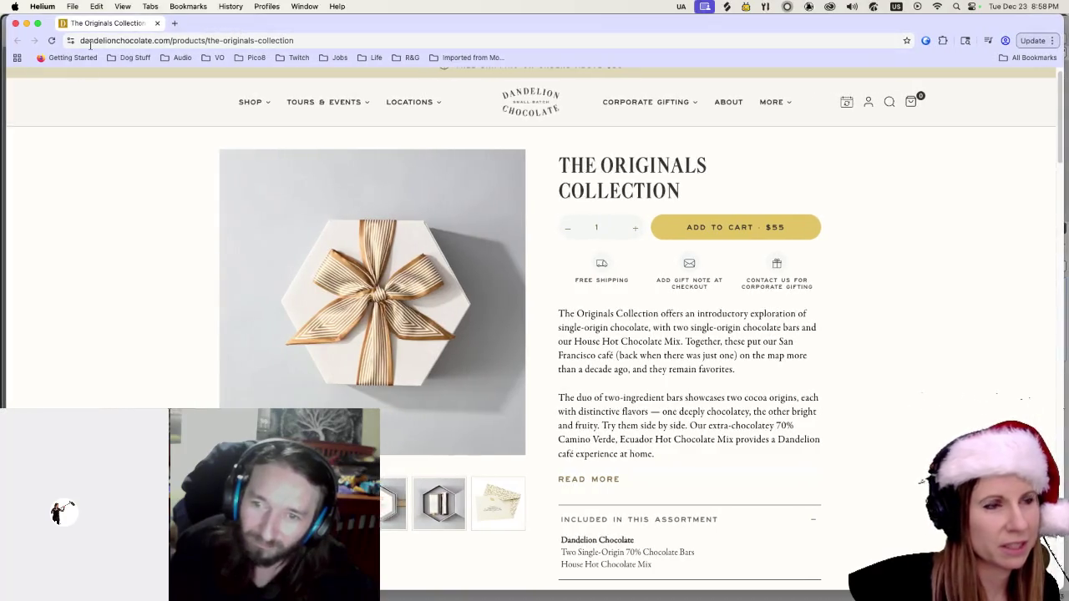
pyautogui.click(15, 23)
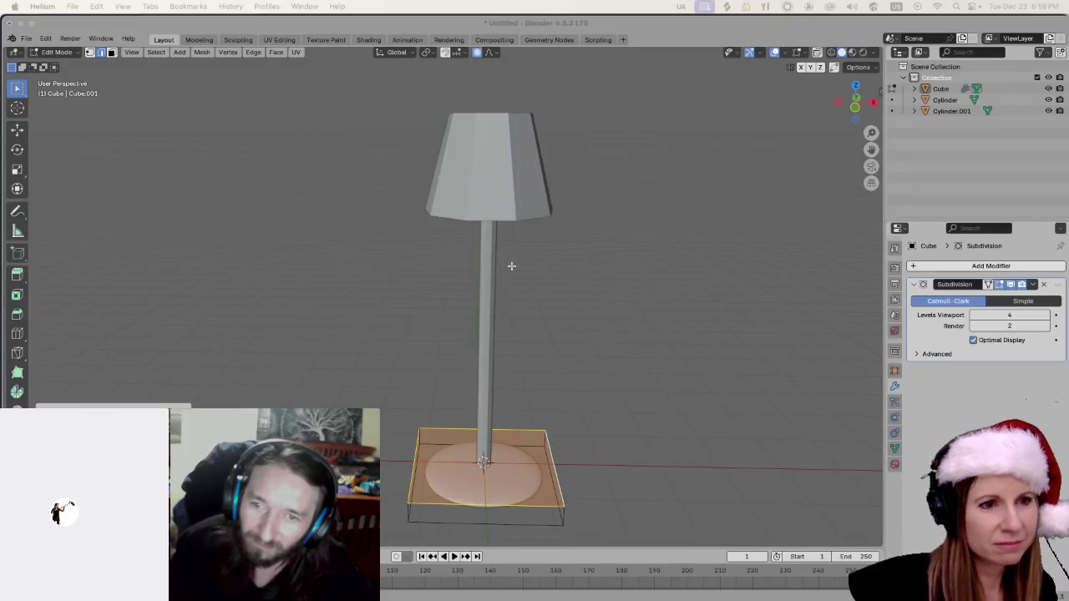
# Apply the lamp base's Subdivision modifier in Object Mode, leaving it modifier-free.
pyautogui.click(686, 358)
pyautogui.scroll(-5, 685, 380)
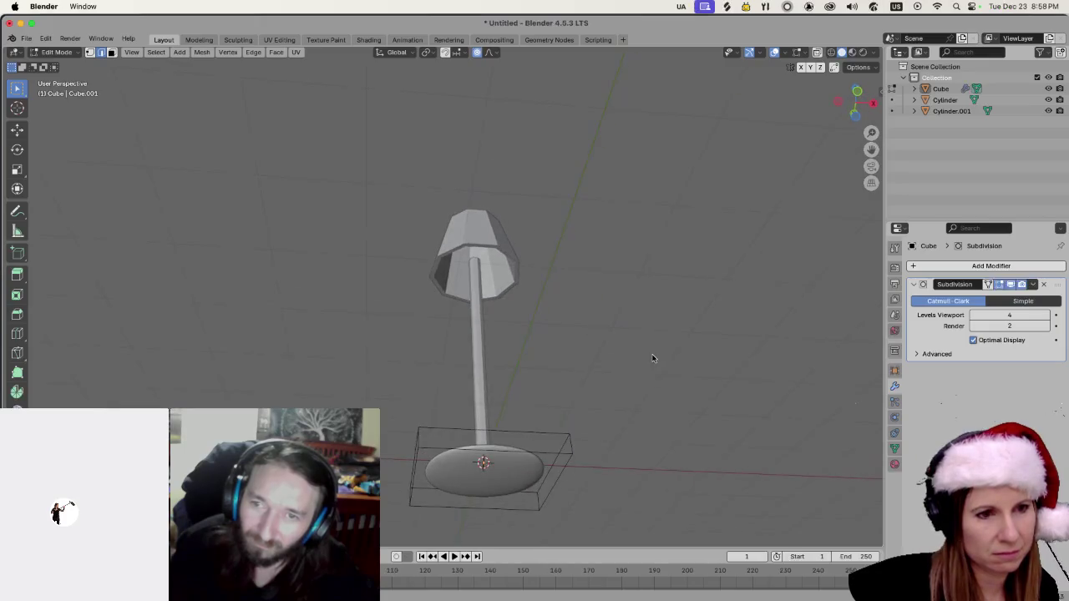
pyautogui.scroll(10, 653, 367)
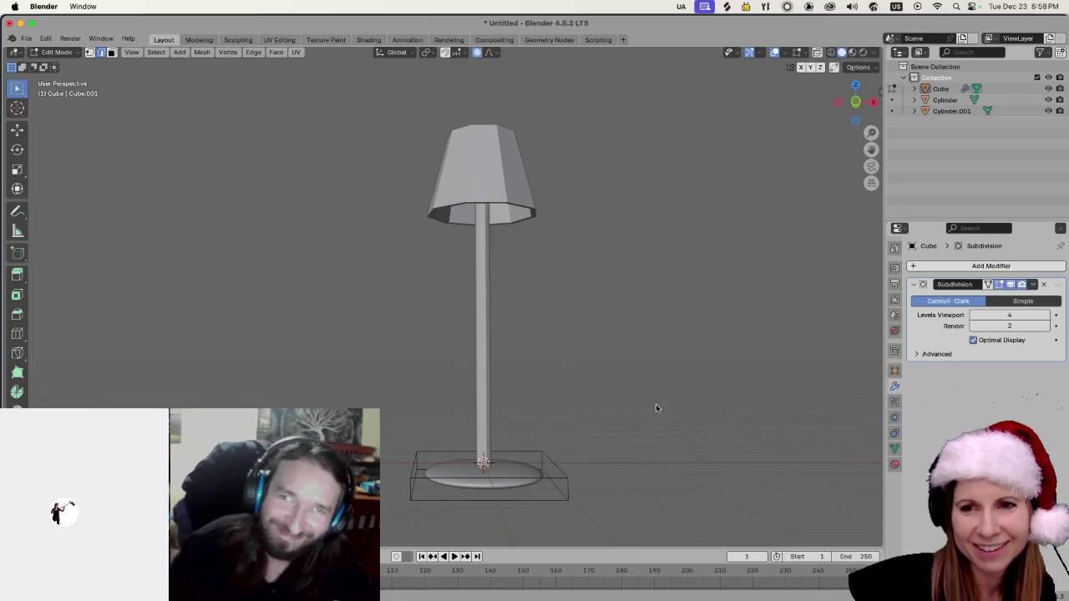
pyautogui.scroll(-5, 656, 405)
pyautogui.scroll(5, 589, 426)
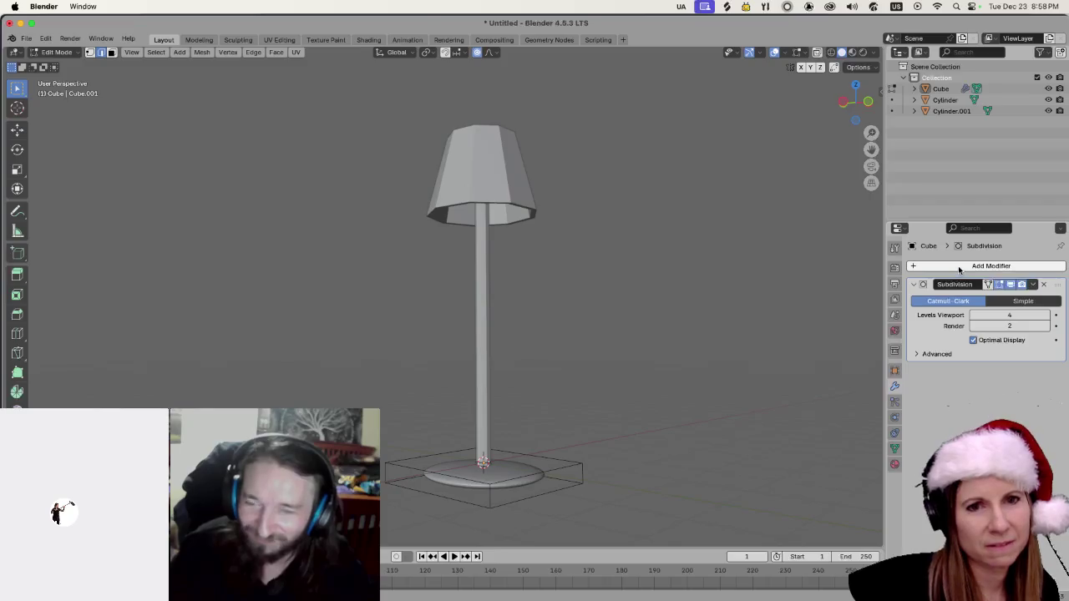
pyautogui.click(1033, 284)
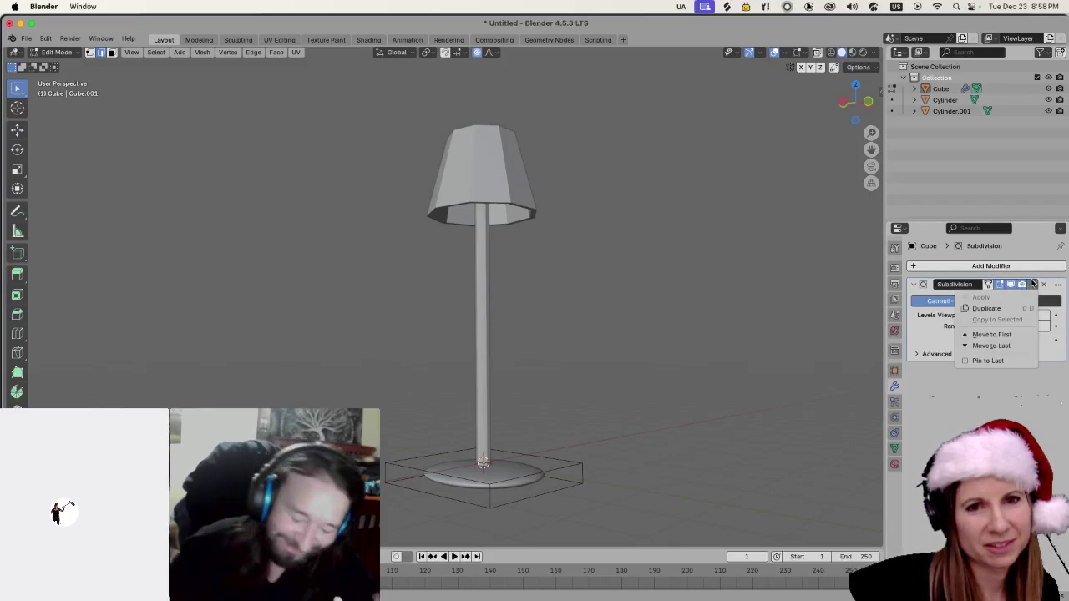
pyautogui.press('Tab')
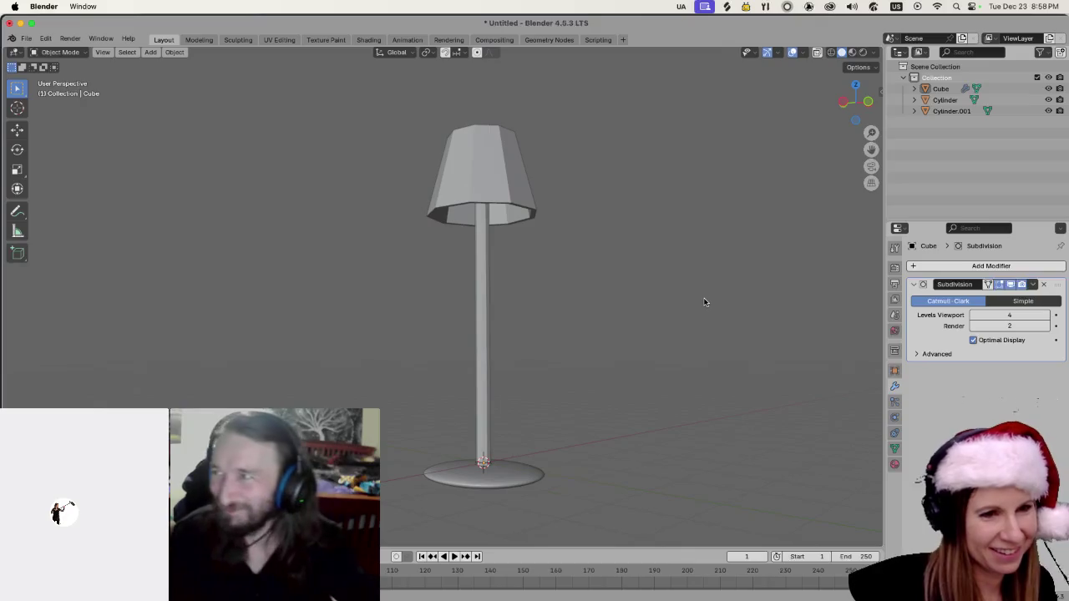
pyautogui.click(526, 482)
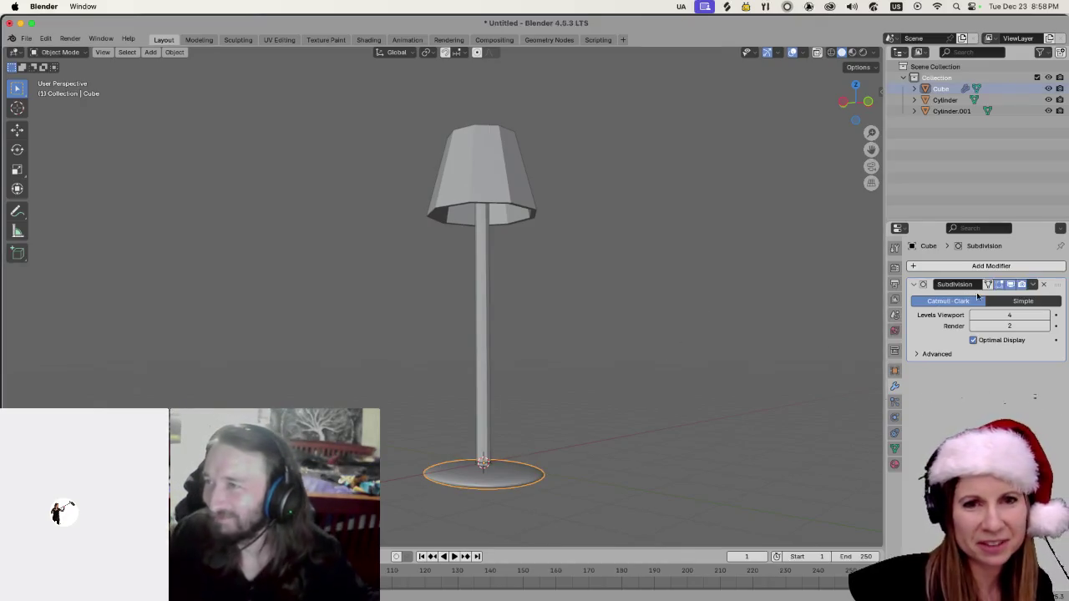
pyautogui.click(1033, 284)
pyautogui.click(1011, 301)
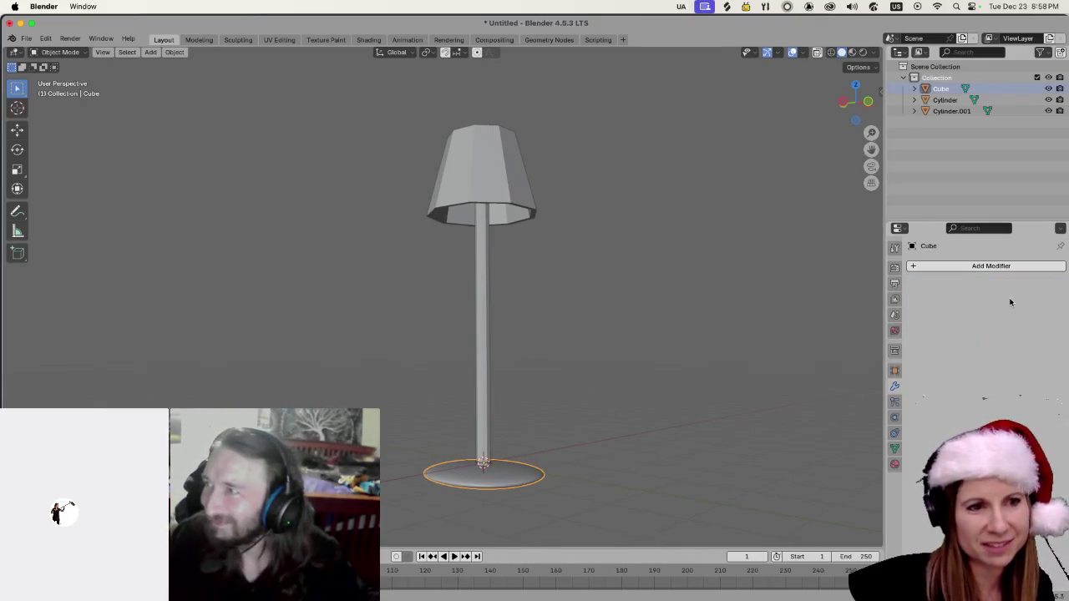
pyautogui.click(719, 368)
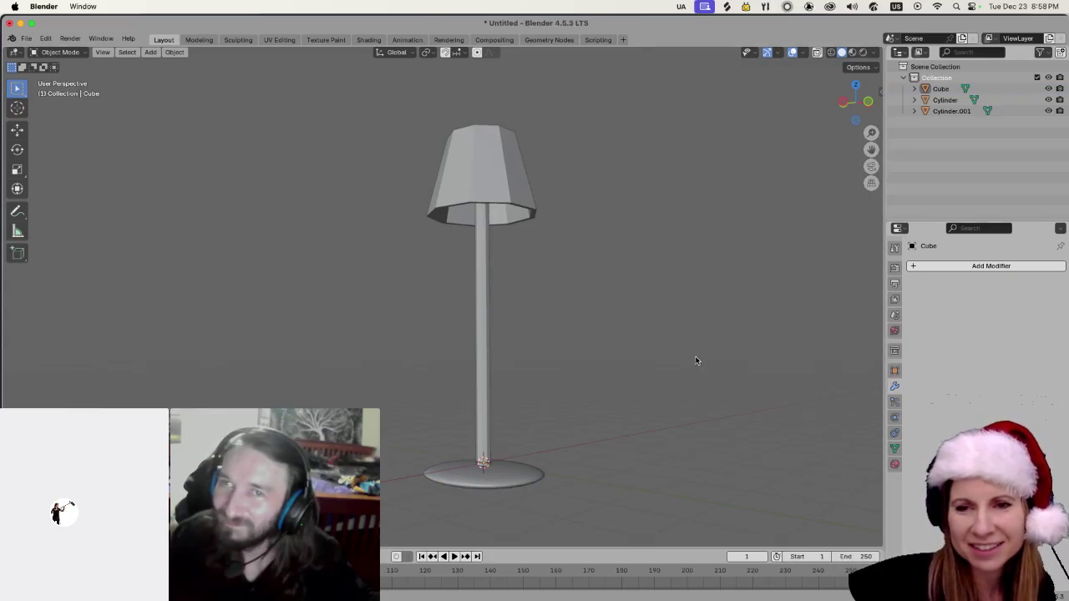
pyautogui.hscroll(-3, 733, 349)
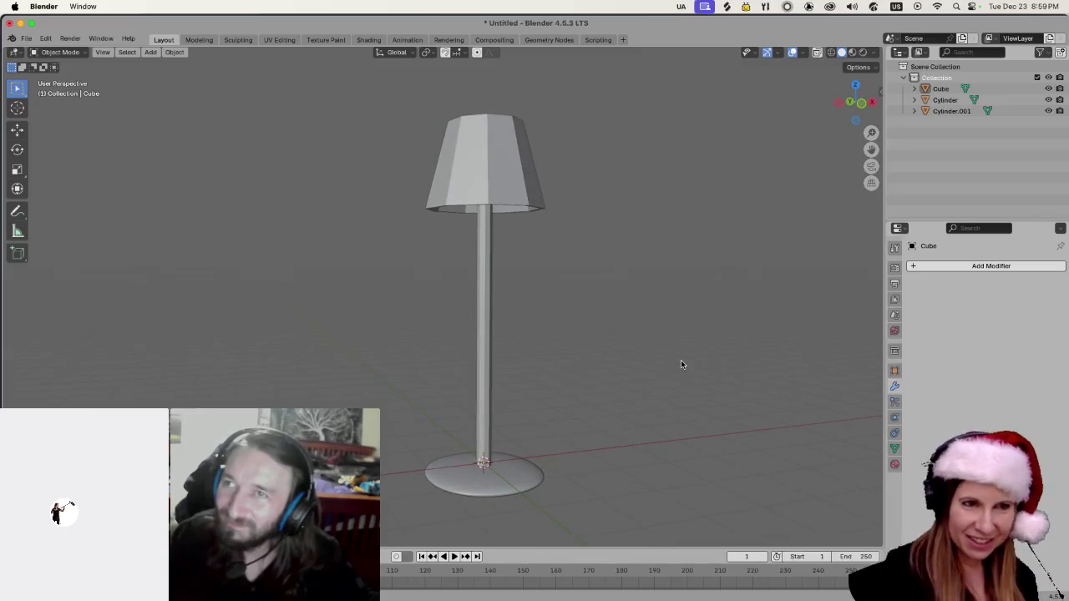
pyautogui.scroll(2, 667, 336)
# Give the lamp pole Shade Auto Smooth, then plain Shade Smooth.
pyautogui.click(477, 380)
pyautogui.rightClick(482, 377)
pyautogui.click(483, 377)
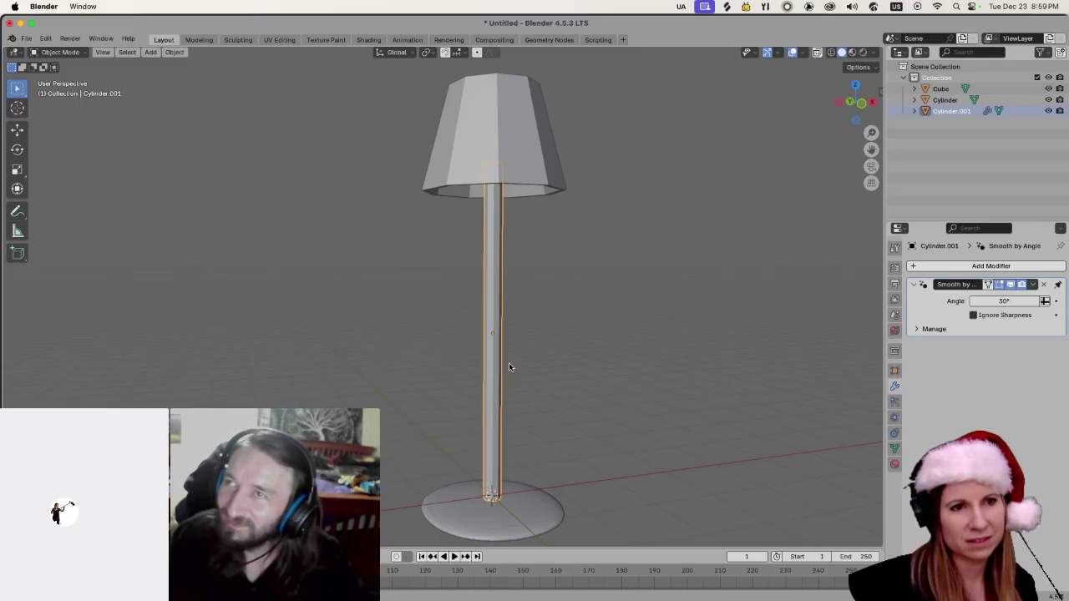
pyautogui.rightClick(484, 376)
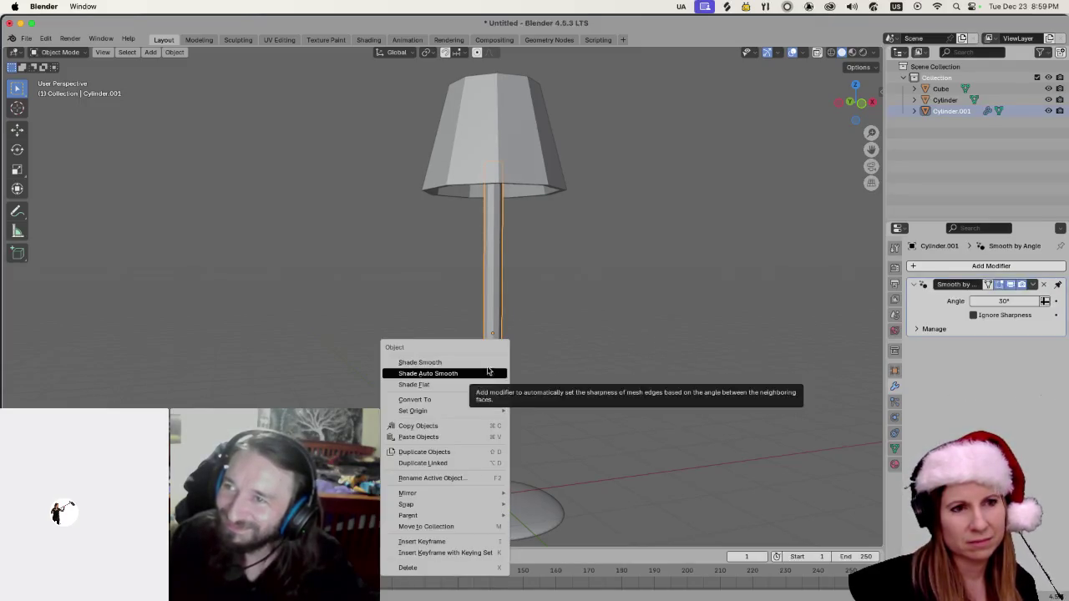
pyautogui.click(490, 365)
pyautogui.click(540, 362)
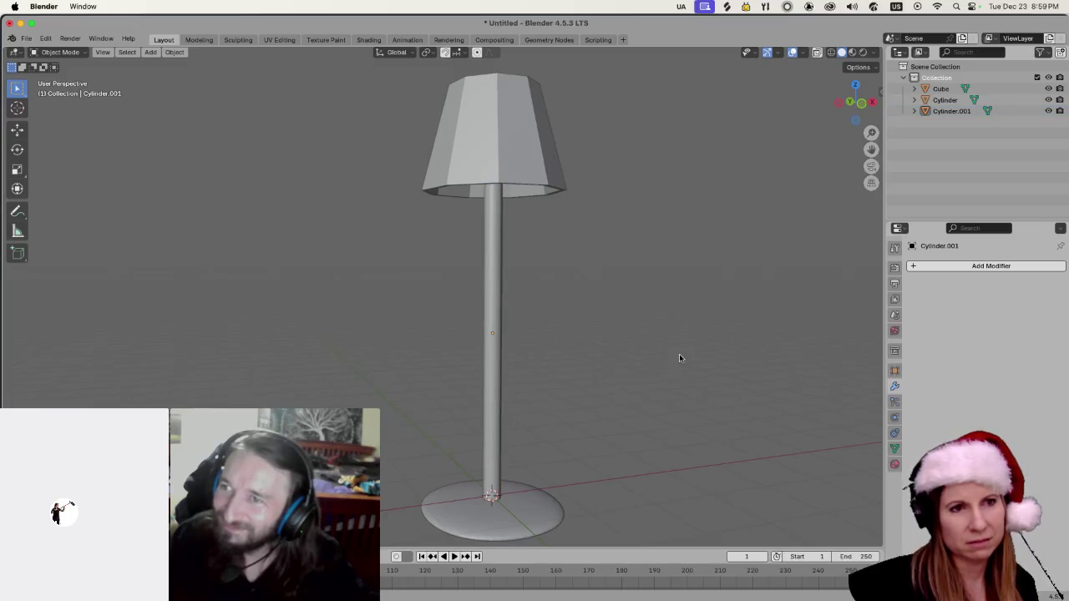
# Check the lampshade and base selections, then deselect everything.
pyautogui.scroll(-3, 678, 352)
pyautogui.scroll(-4, 668, 396)
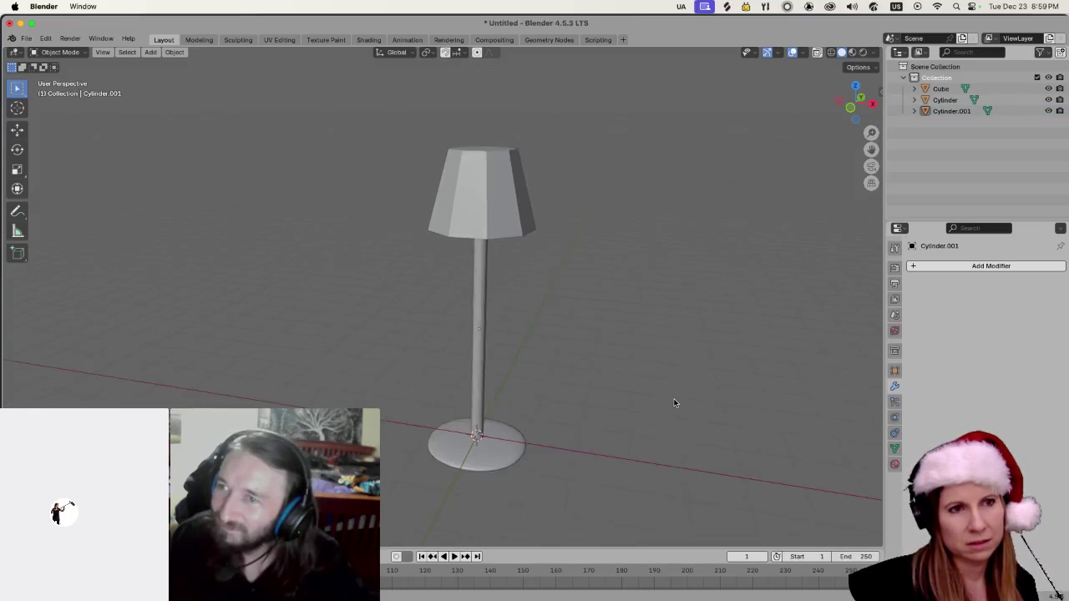
pyautogui.click(482, 191)
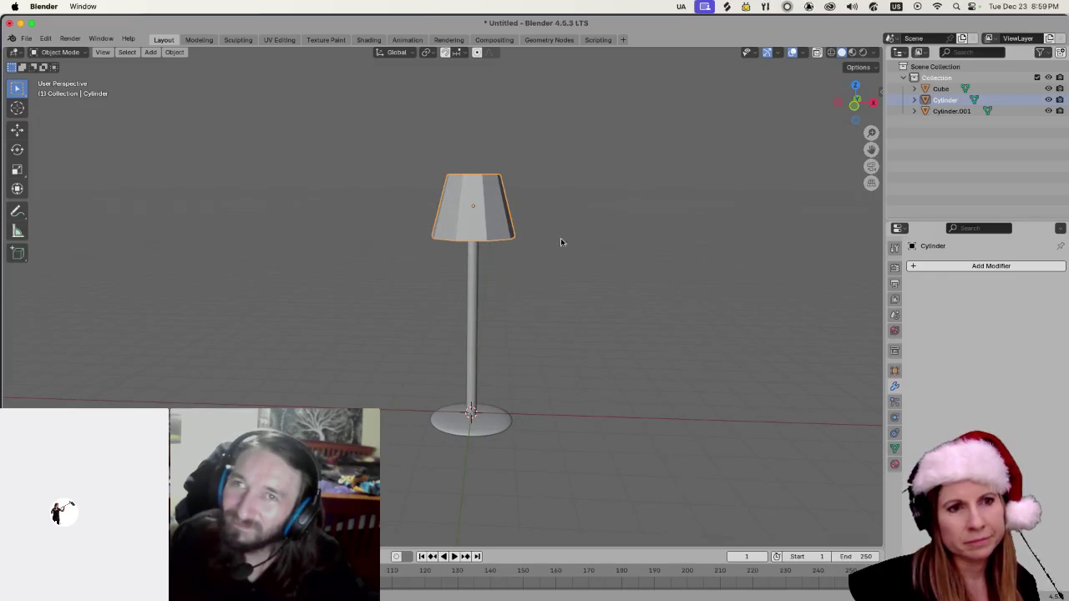
pyautogui.scroll(3, 705, 452)
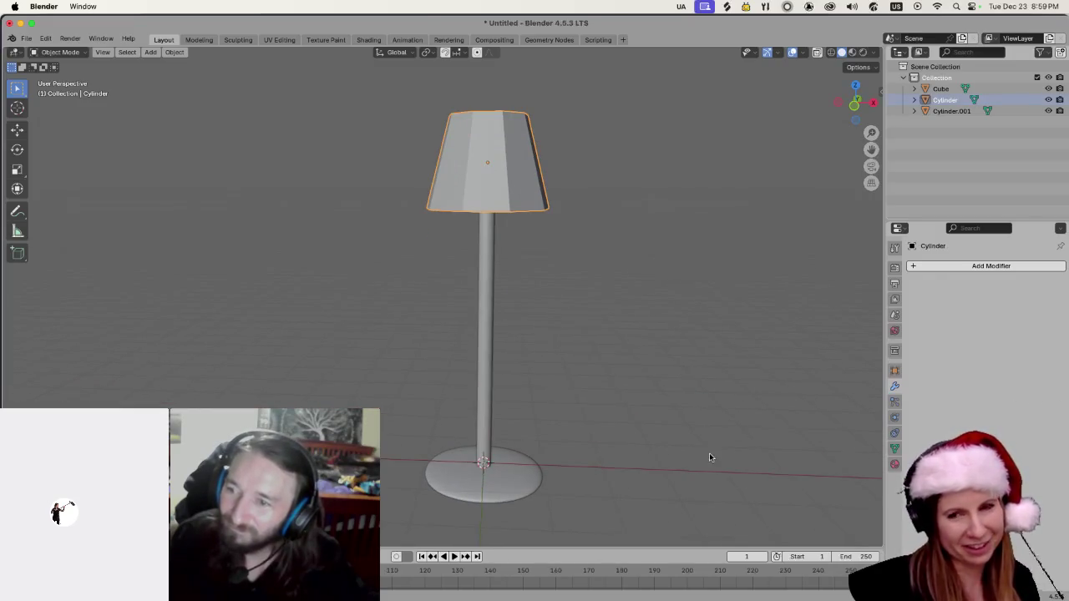
pyautogui.click(566, 446)
pyautogui.click(517, 482)
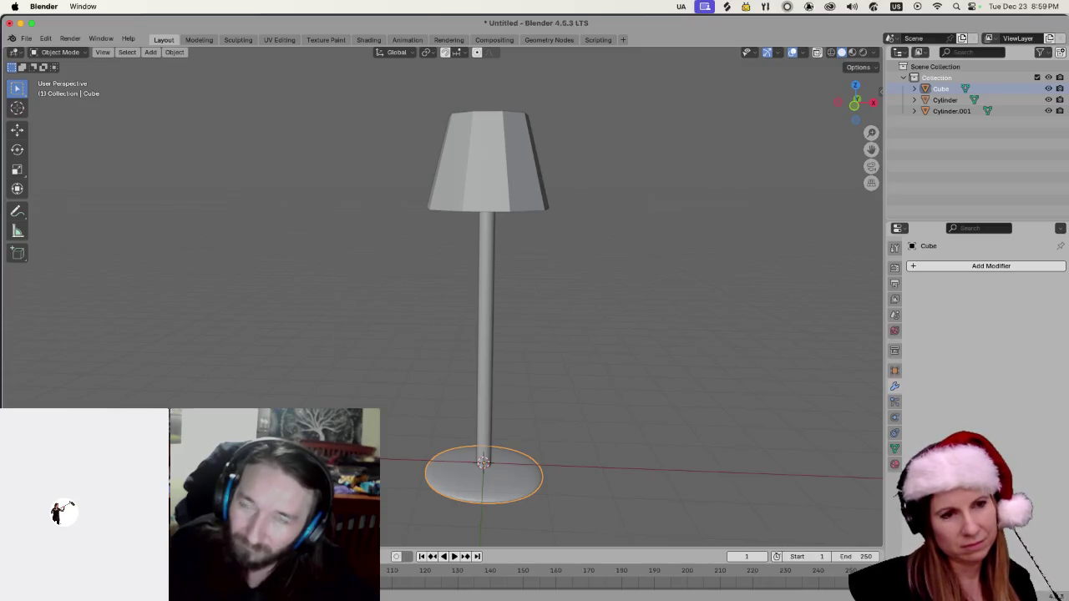
pyautogui.hotkey('alt', 'a')
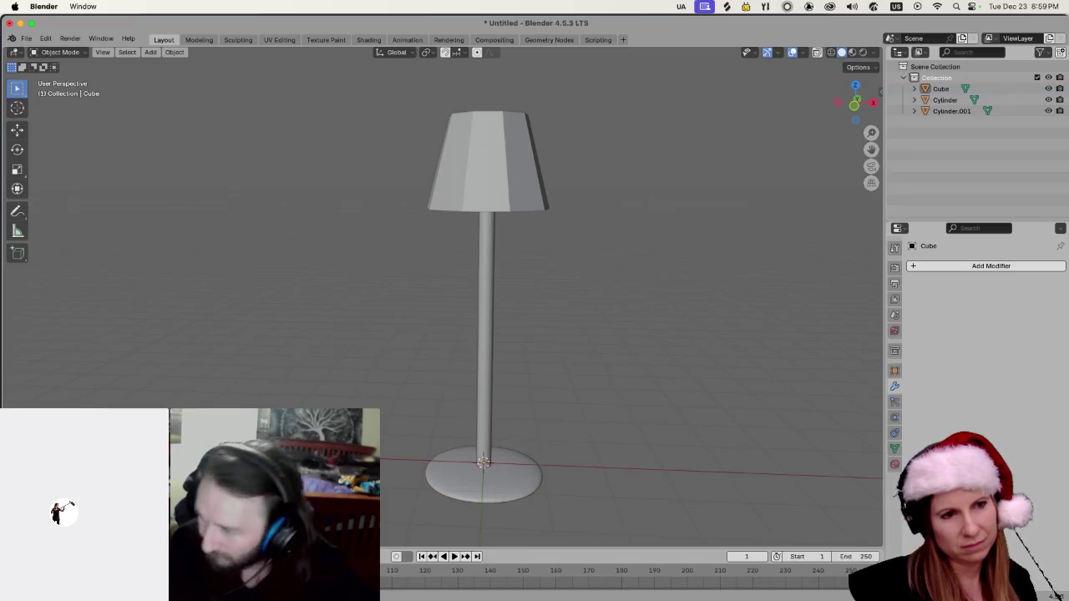
# Scale the lamp base down slightly.
pyautogui.click(443, 494)
pyautogui.press('s')
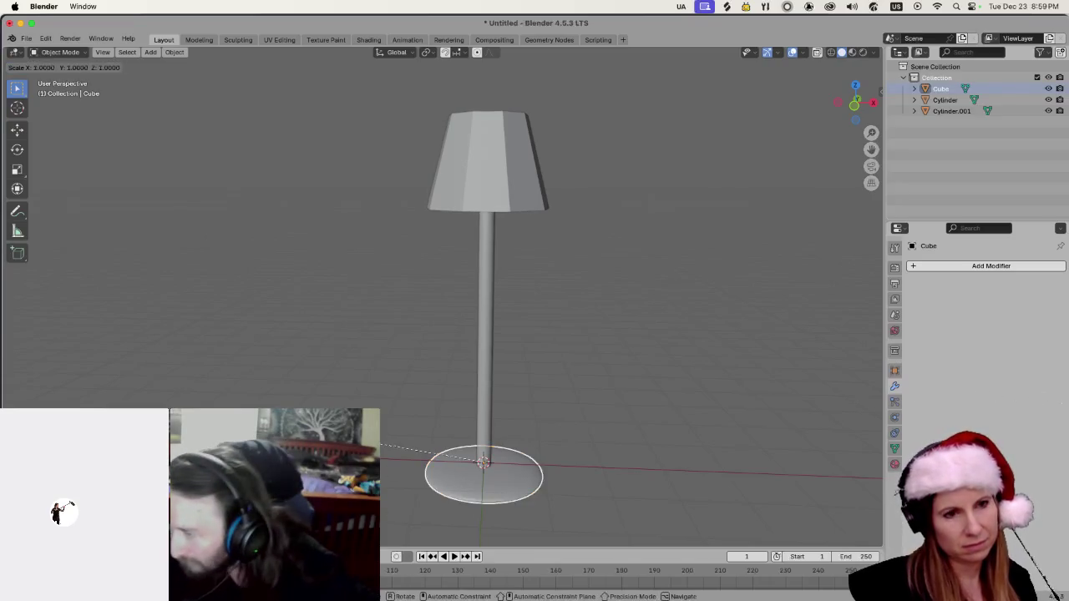
pyautogui.click(436, 474)
# Open the file browser on the christmas models folder.
pyautogui.click(605, 434)
pyautogui.scroll(-5, 604, 433)
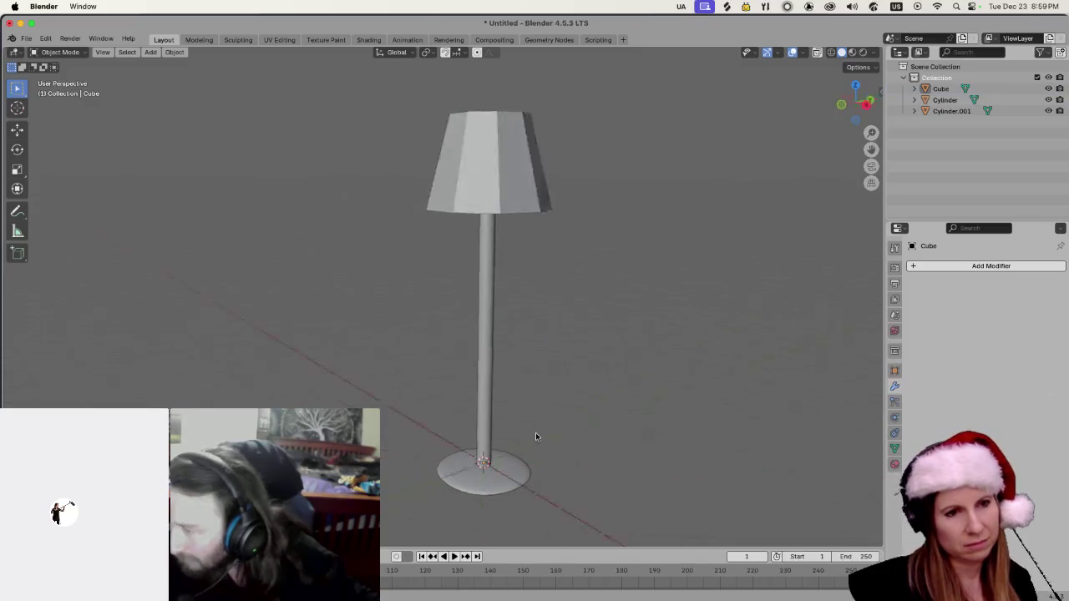
pyautogui.scroll(10, 669, 389)
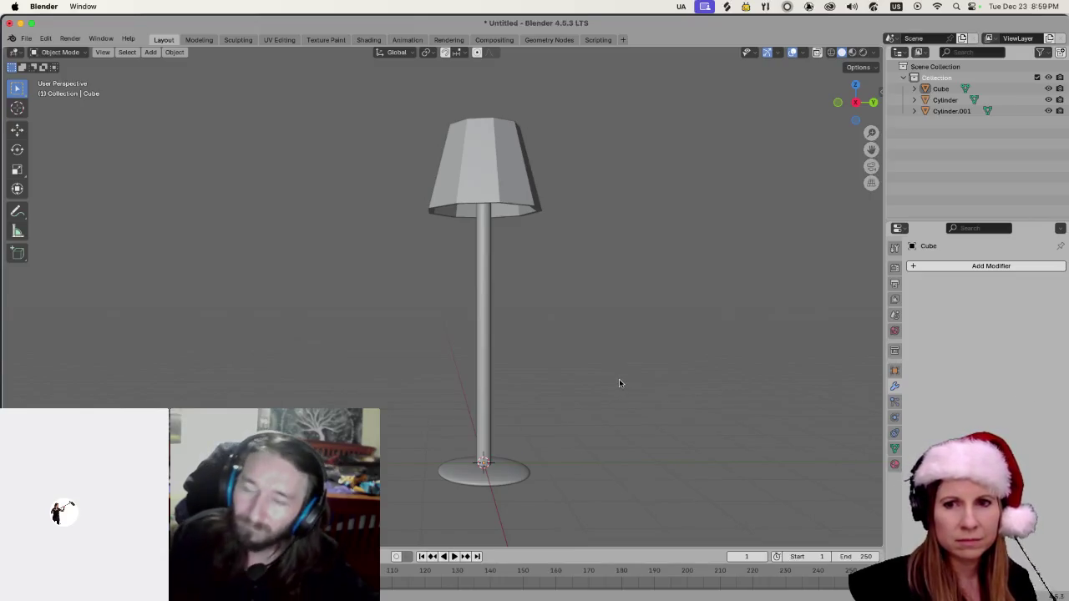
pyautogui.hotkey('ctrl', 'o')
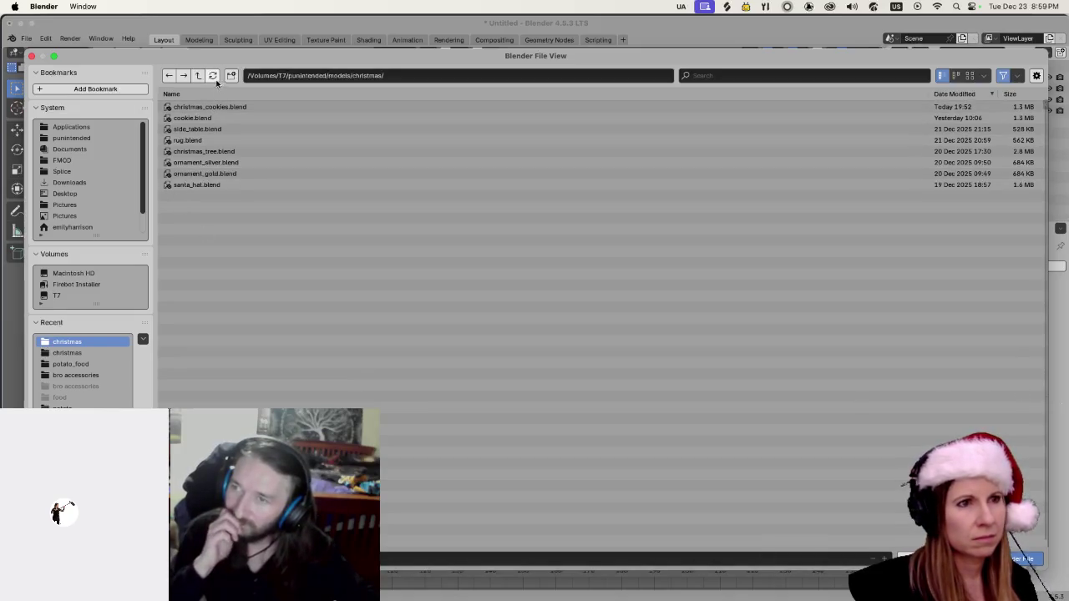
# Go up from the christmas folder to the models folder listing all model folders.
pyautogui.click(198, 76)
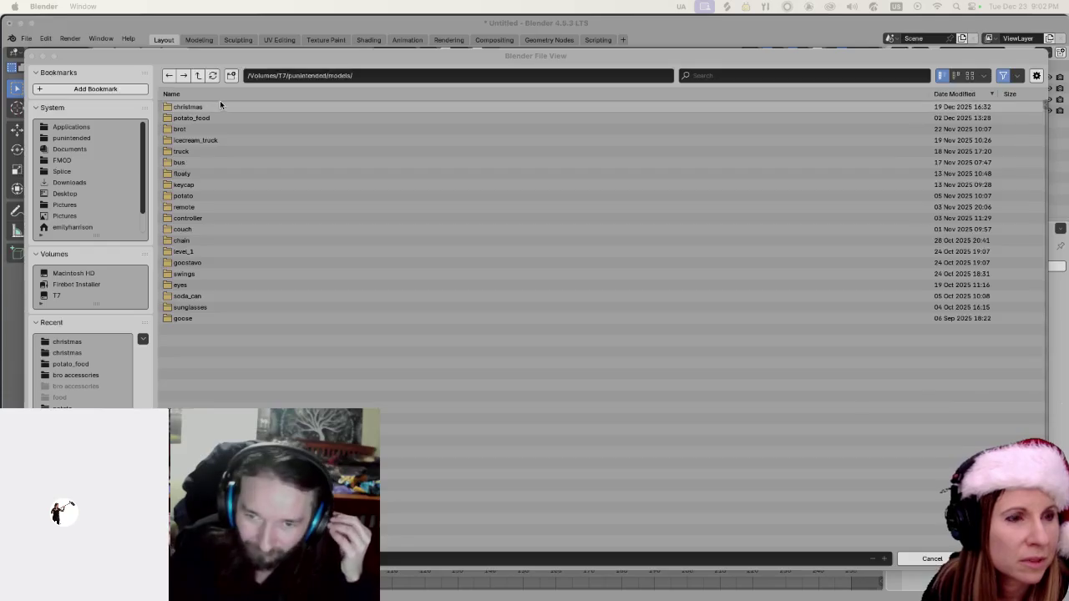
# Browse the potato, punintended and godotproj folders, then create a folder 'potato' in models.
pyautogui.click(203, 195)
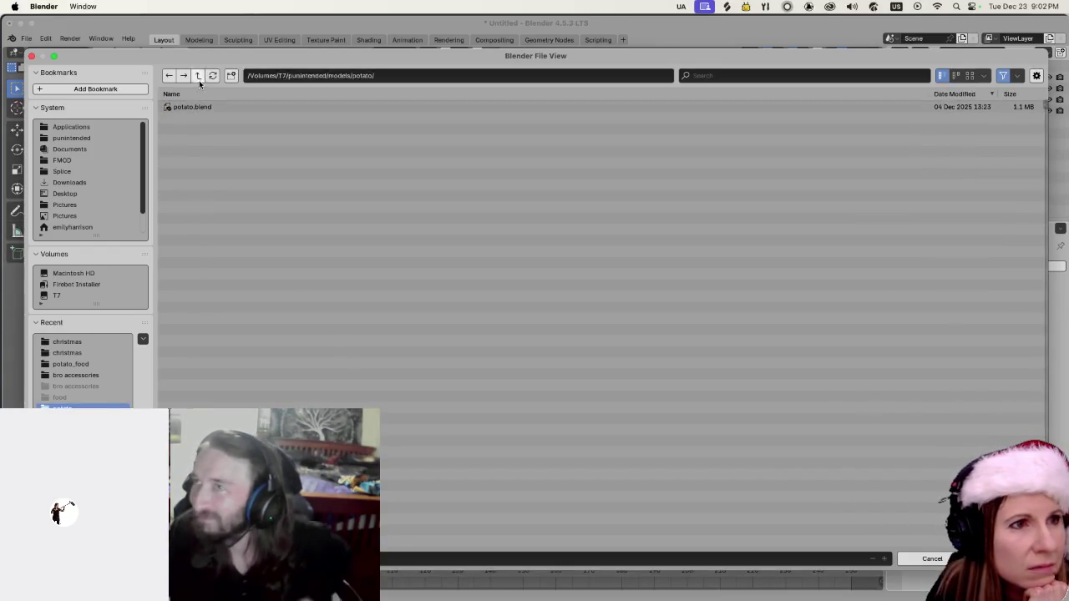
pyautogui.click(198, 76)
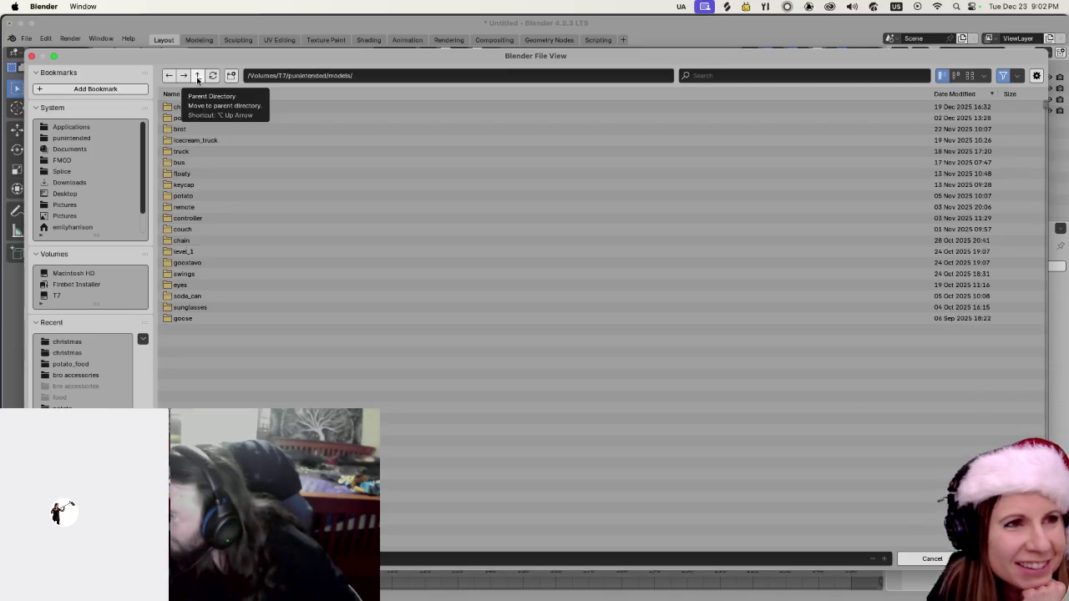
pyautogui.click(198, 76)
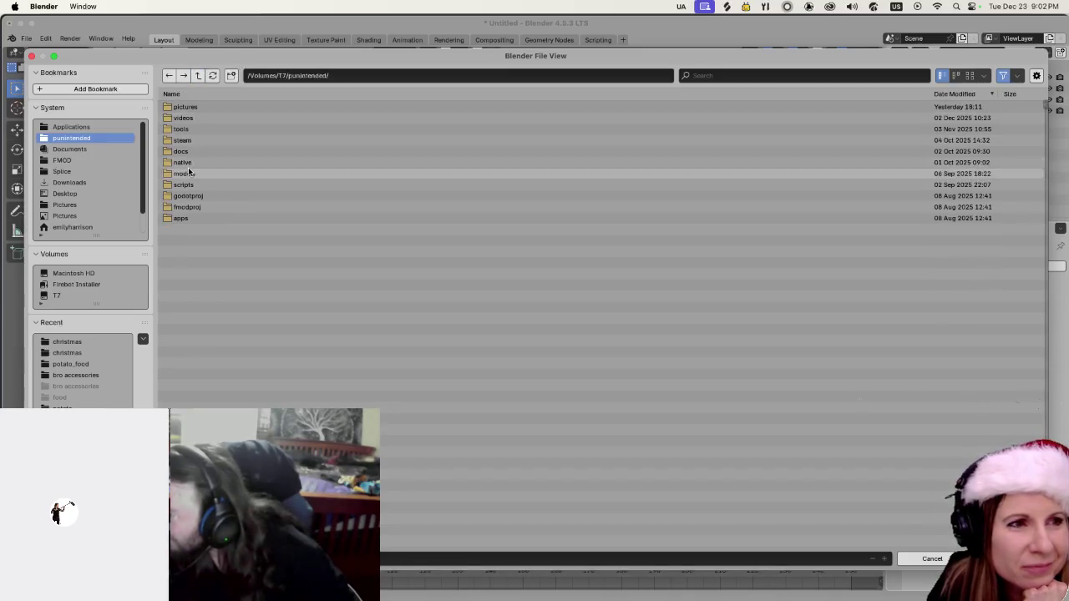
pyautogui.doubleClick(187, 193)
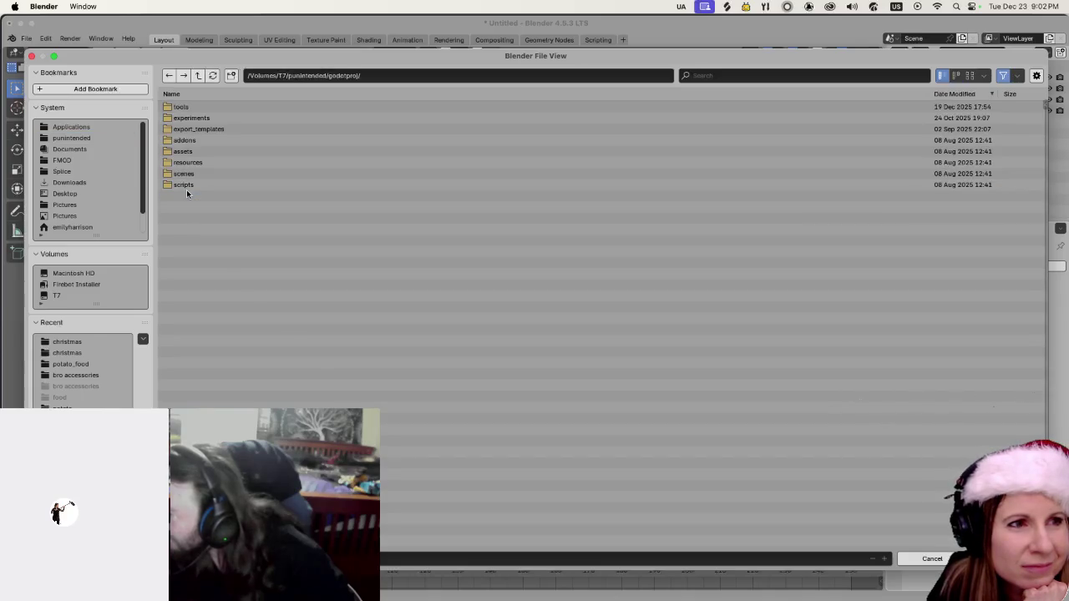
pyautogui.click(198, 76)
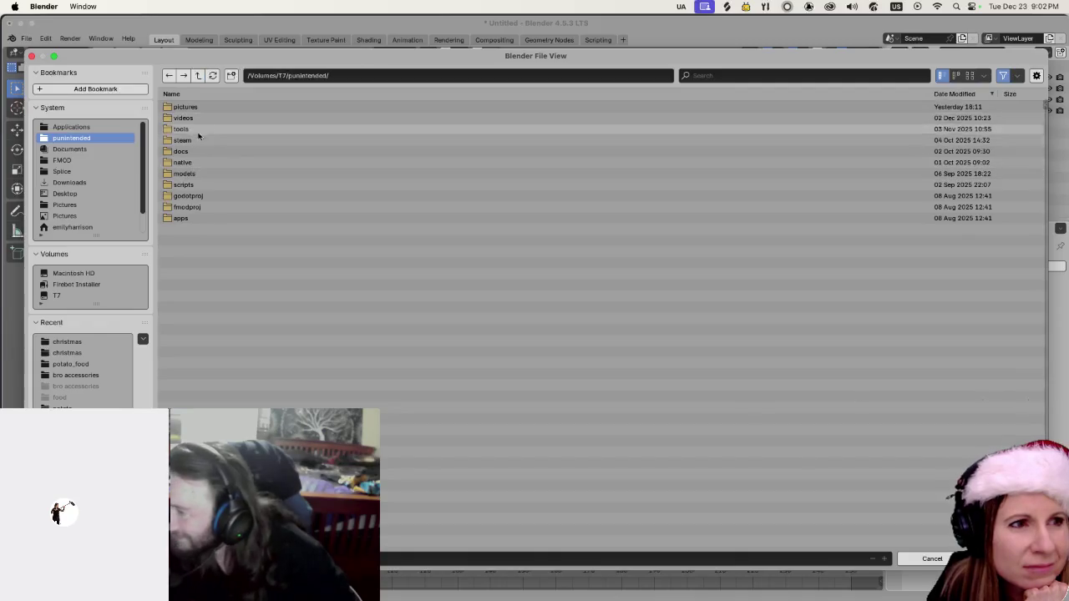
pyautogui.doubleClick(198, 175)
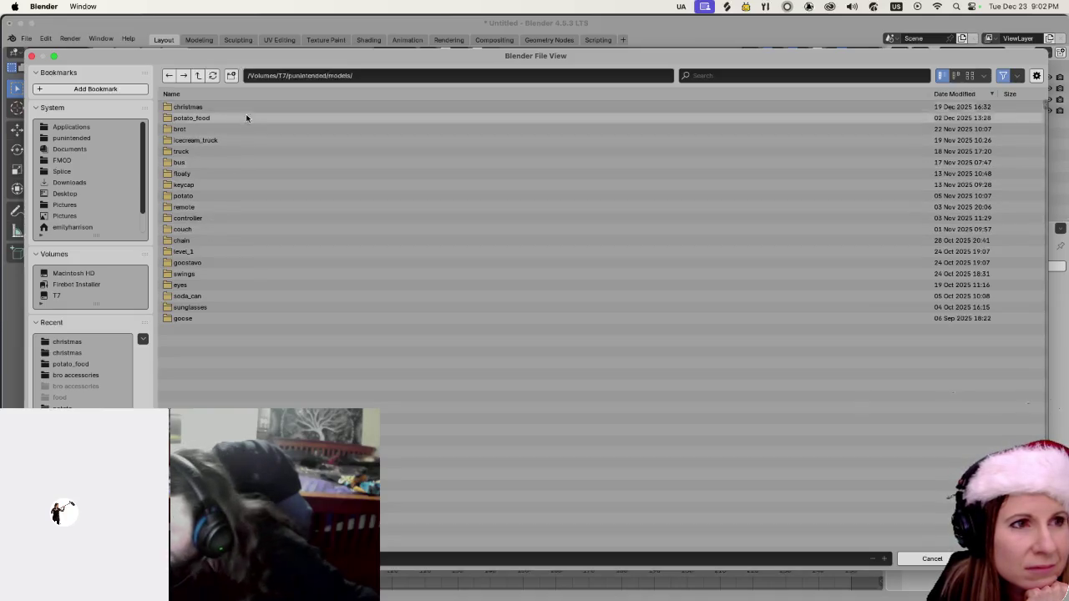
pyautogui.click(232, 75)
pyautogui.write('potato')
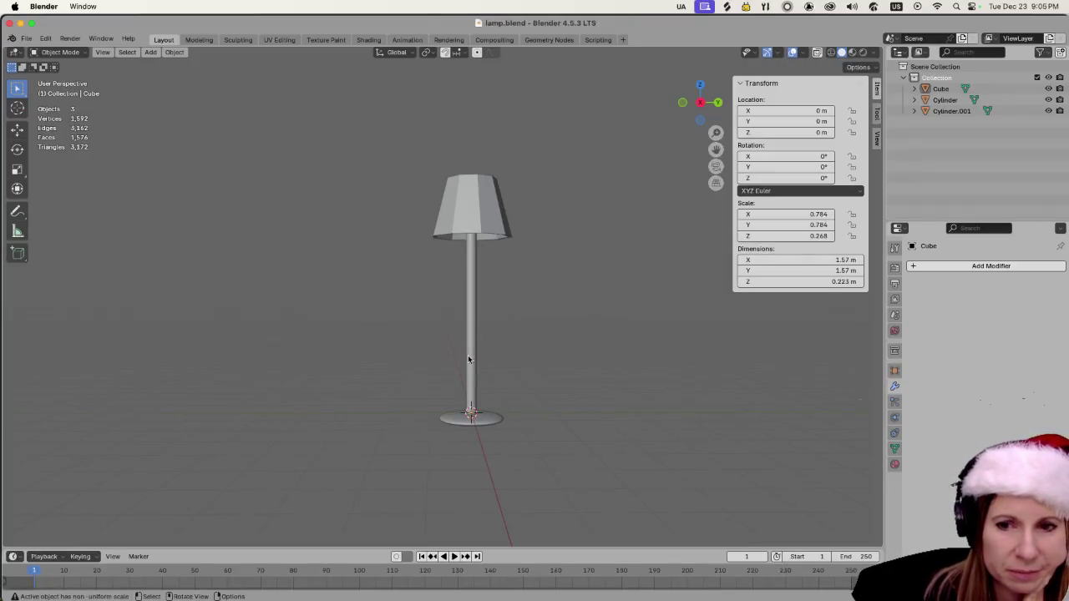
# Zoom in on the lamp and select its base disc, shade and pole to inspect each part.
pyautogui.scroll(2, 552, 381)
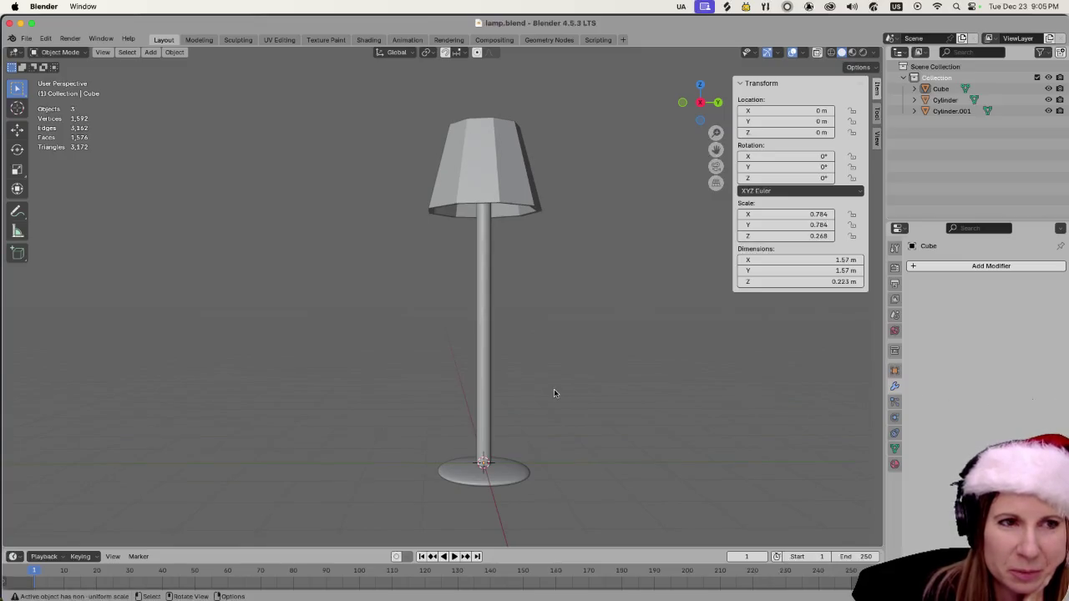
pyautogui.scroll(-2, 554, 393)
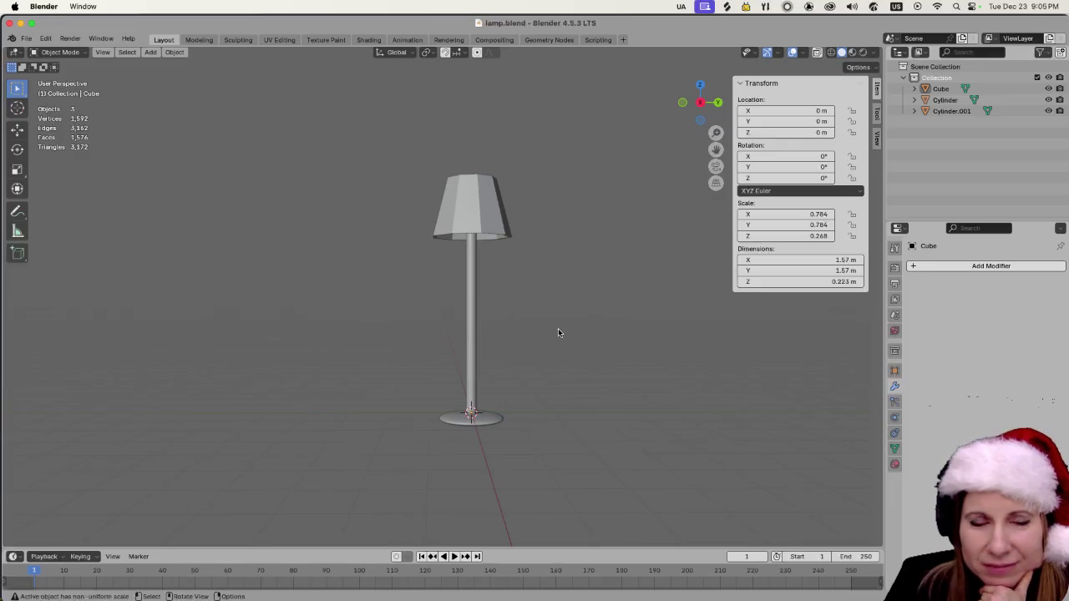
pyautogui.scroll(3, 559, 332)
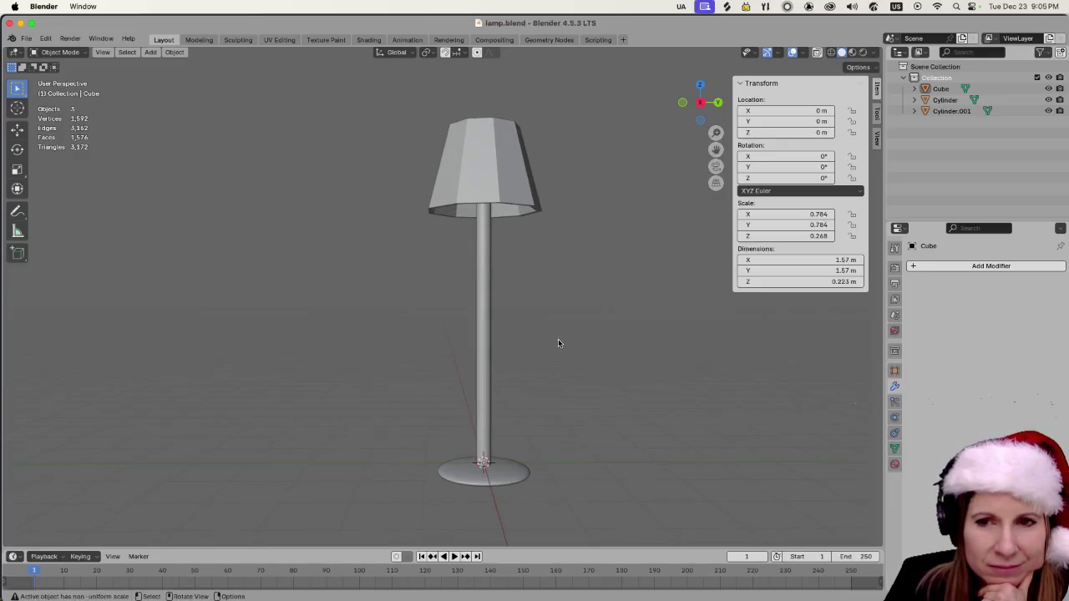
pyautogui.scroll(-2, 559, 343)
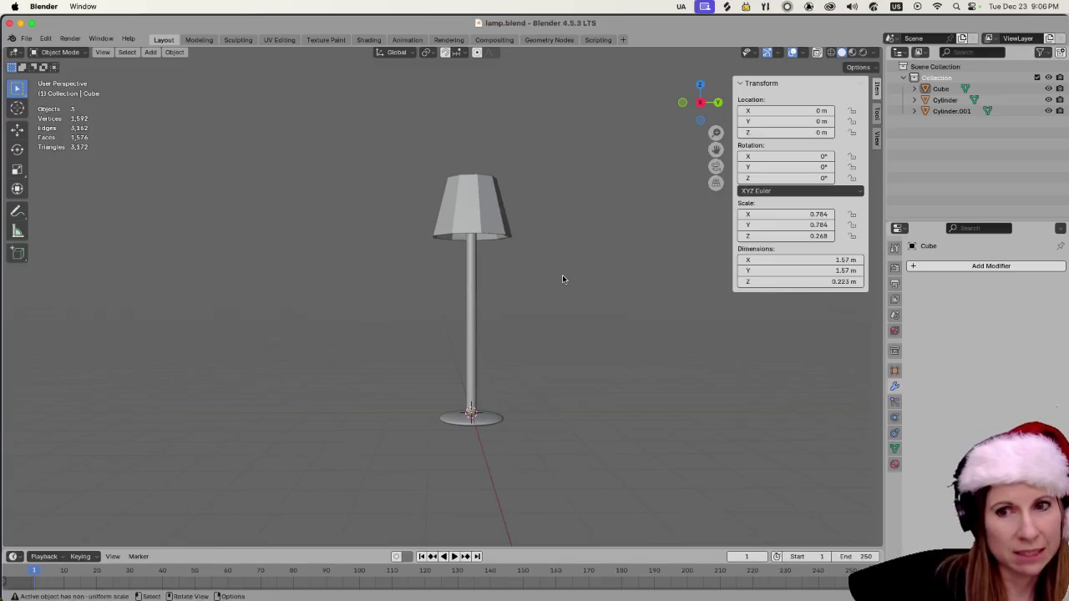
pyautogui.click(493, 416)
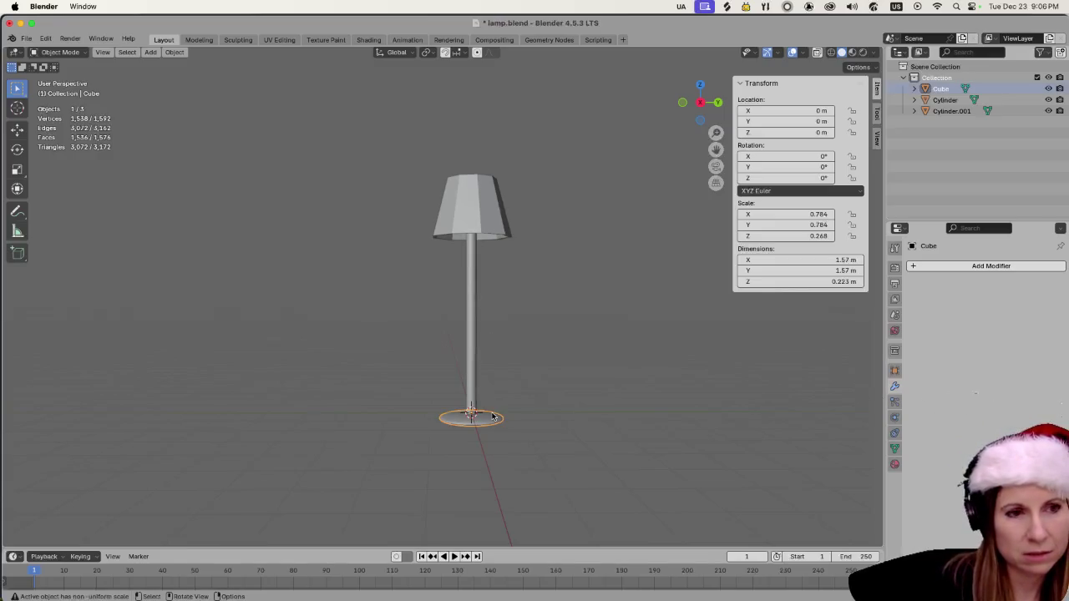
pyautogui.click(481, 223)
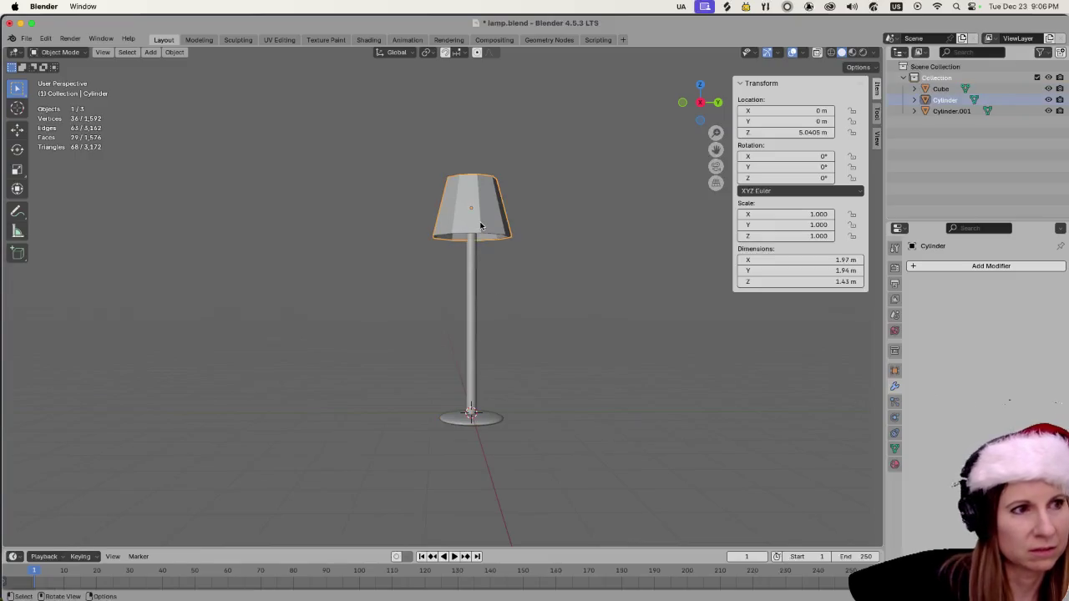
pyautogui.click(467, 280)
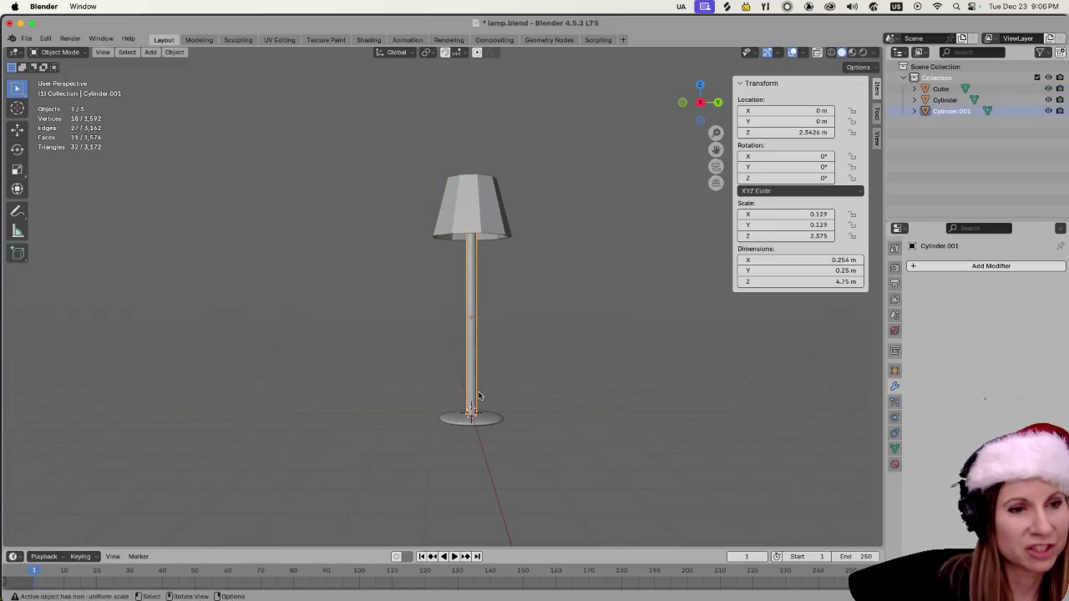
pyautogui.click(477, 421)
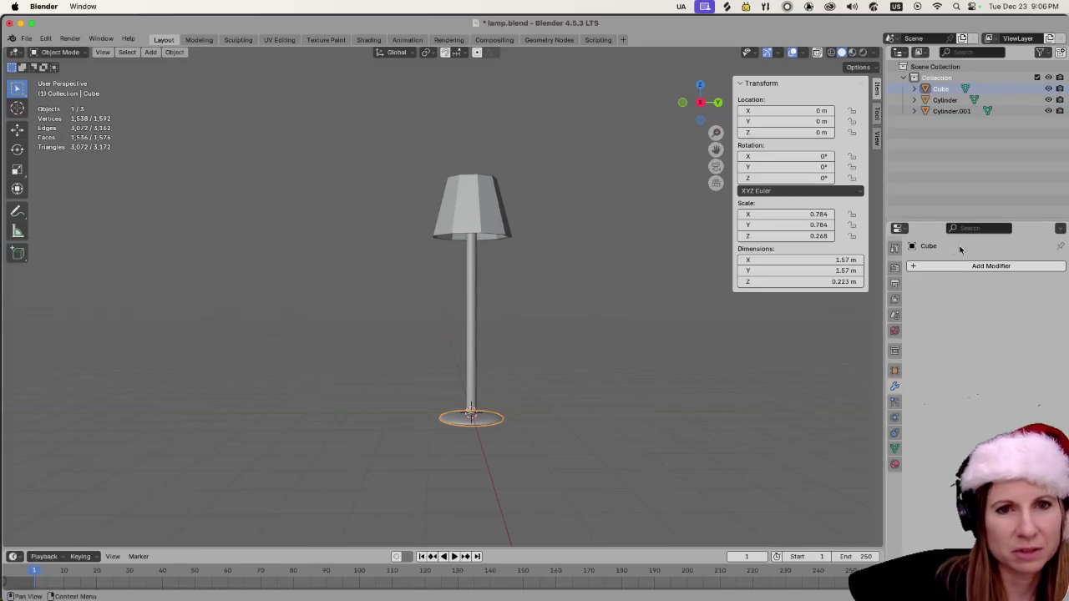
pyautogui.click(913, 267)
pyautogui.moveTo(912, 271)
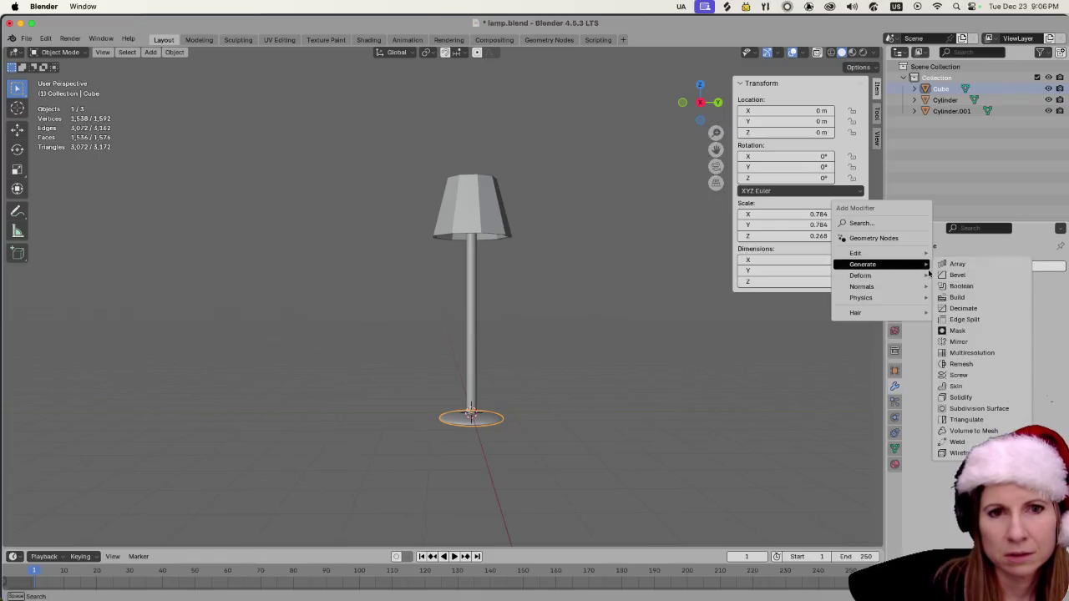
# Give the lamp base a Decimate modifier in Un-Subdivide mode with 2 iterations.
pyautogui.click(978, 310)
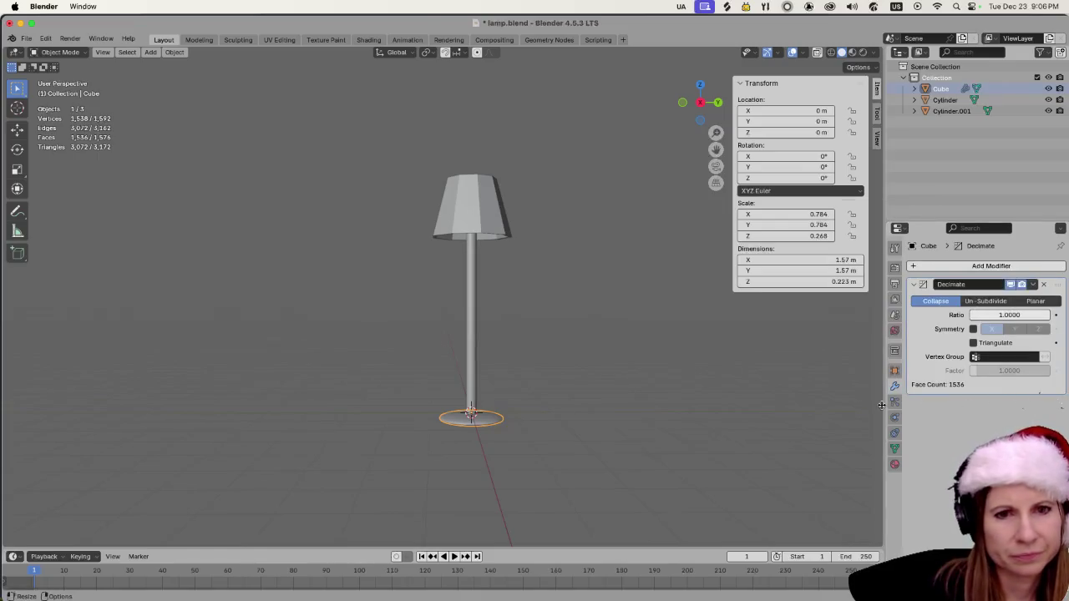
pyautogui.click(990, 302)
pyautogui.scroll(3, 620, 491)
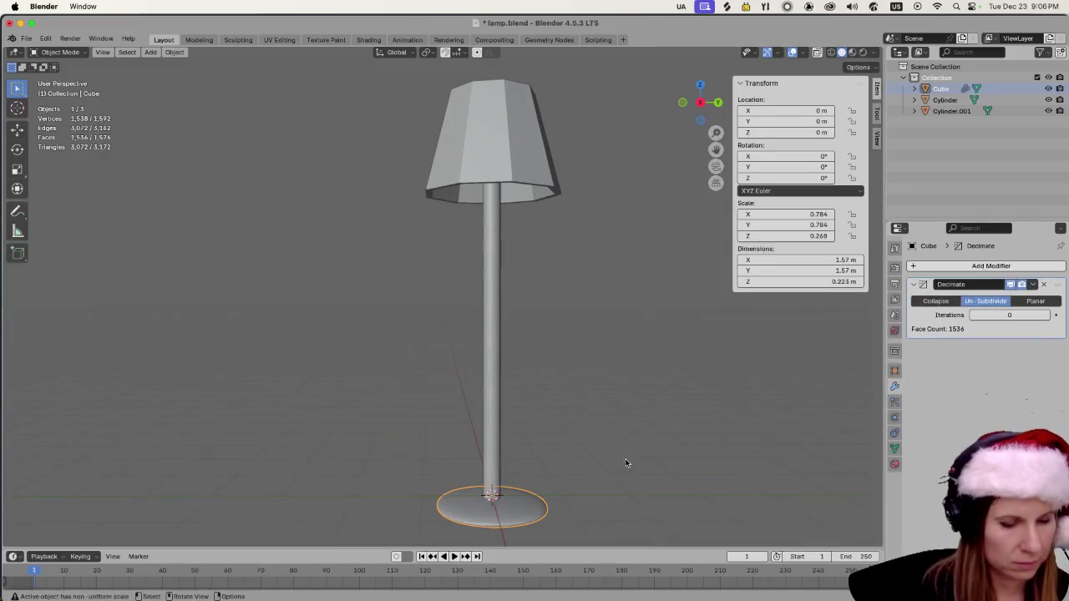
pyautogui.scroll(-5, 628, 361)
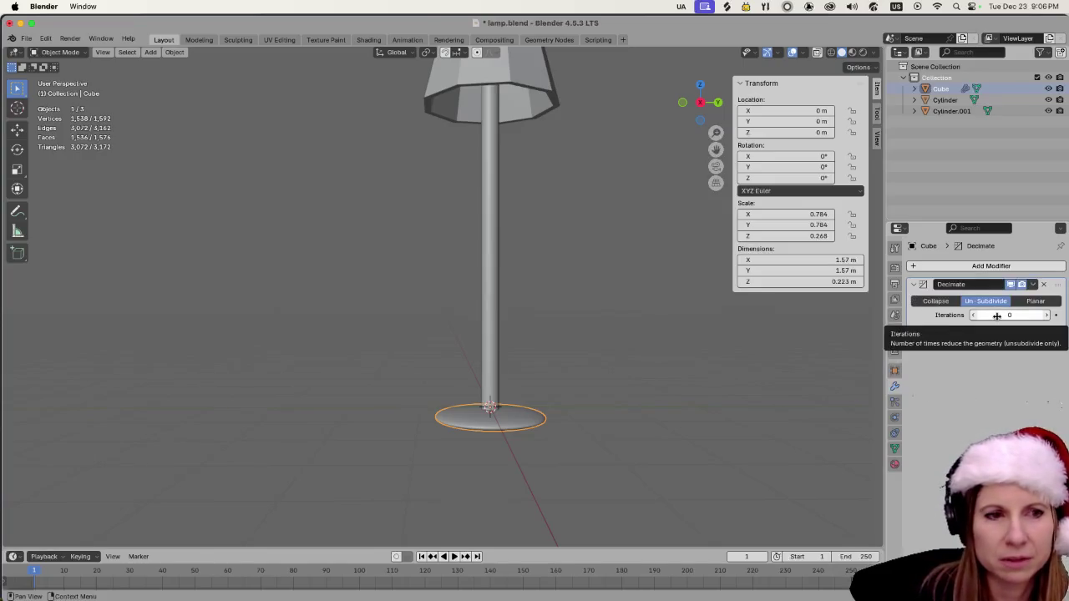
pyautogui.moveTo(996, 315)
pyautogui.mouseDown()
pyautogui.moveTo(1018, 315)
pyautogui.moveTo(998, 314)
pyautogui.mouseUp()
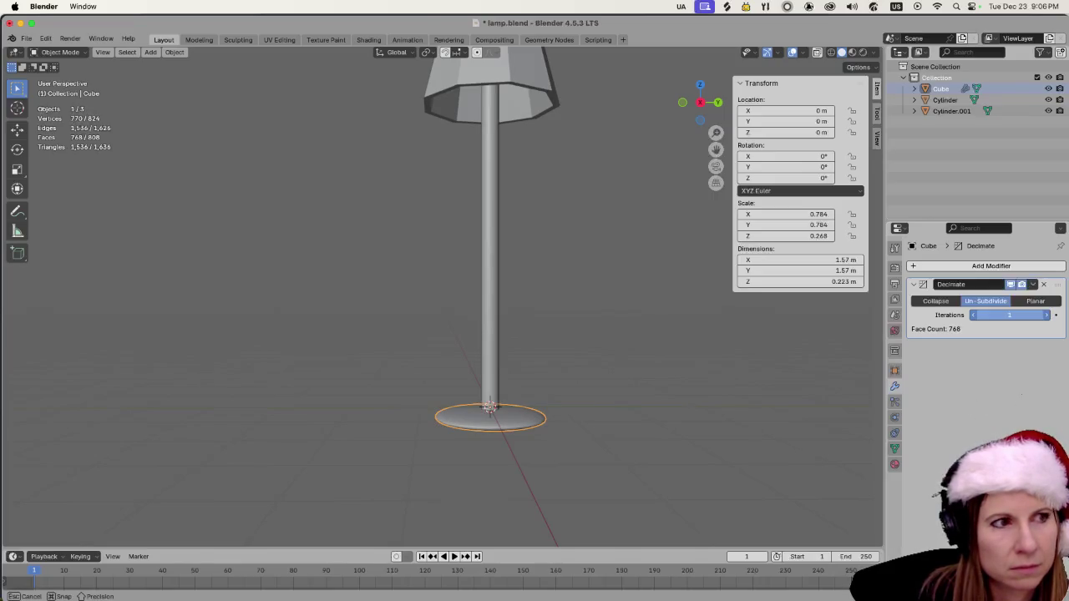
pyautogui.moveTo(998, 315); pyautogui.dragTo(1002, 315)
pyautogui.moveTo(618, 419)
pyautogui.mouseDown()
pyautogui.moveTo(618, 491)
pyautogui.moveTo(667, 440)
pyautogui.moveTo(835, 363)
pyautogui.mouseUp()
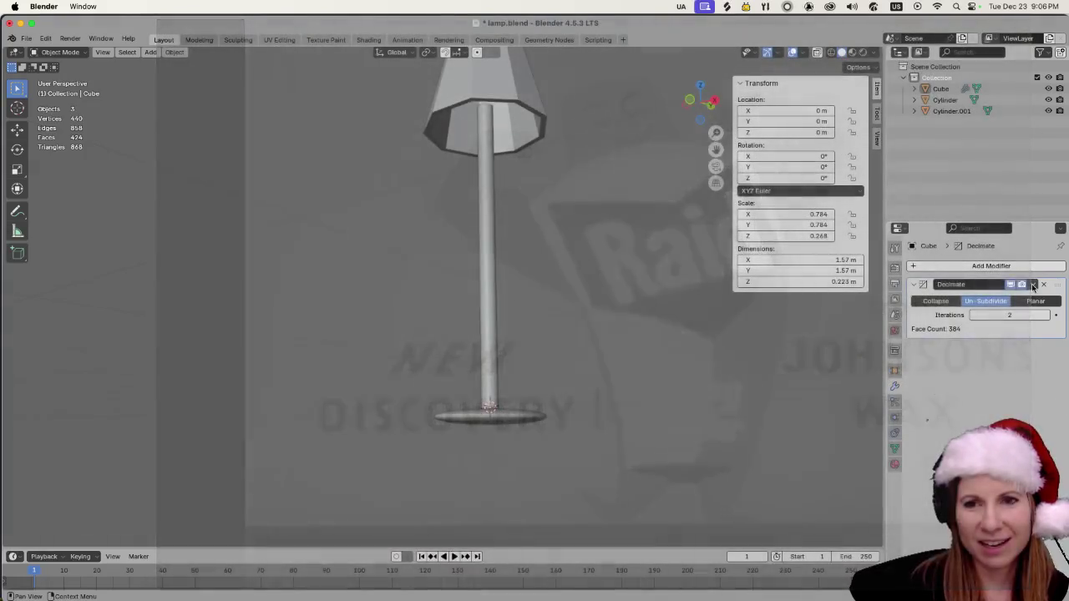
pyautogui.click(1033, 286)
# Apply the Decimate modifier to the base, check it, and save lamp.blend with Cmd+S.
pyautogui.click(1012, 300)
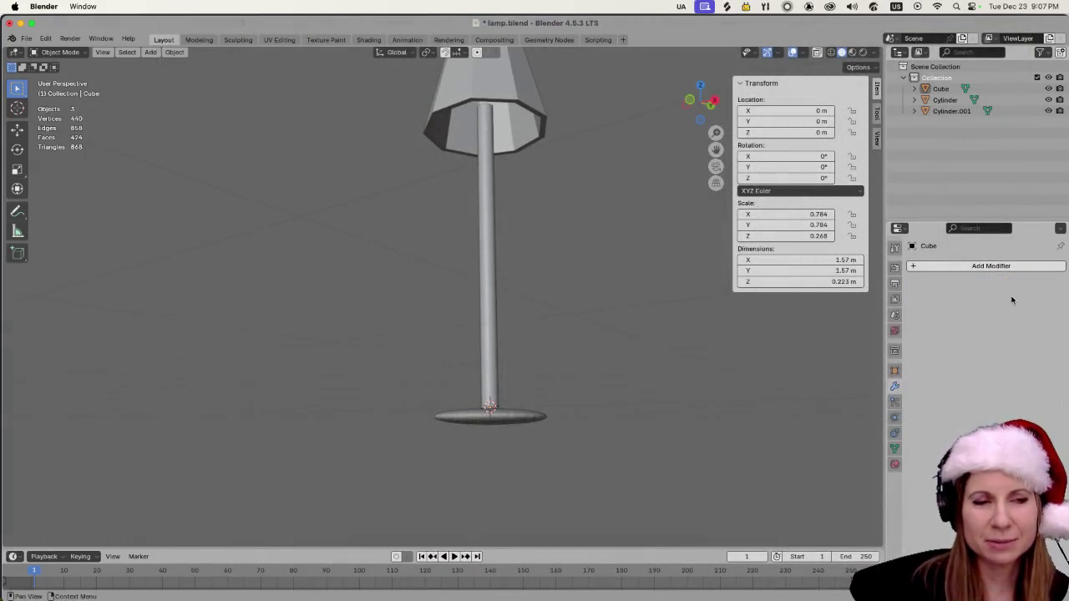
pyautogui.scroll(-5, 681, 390)
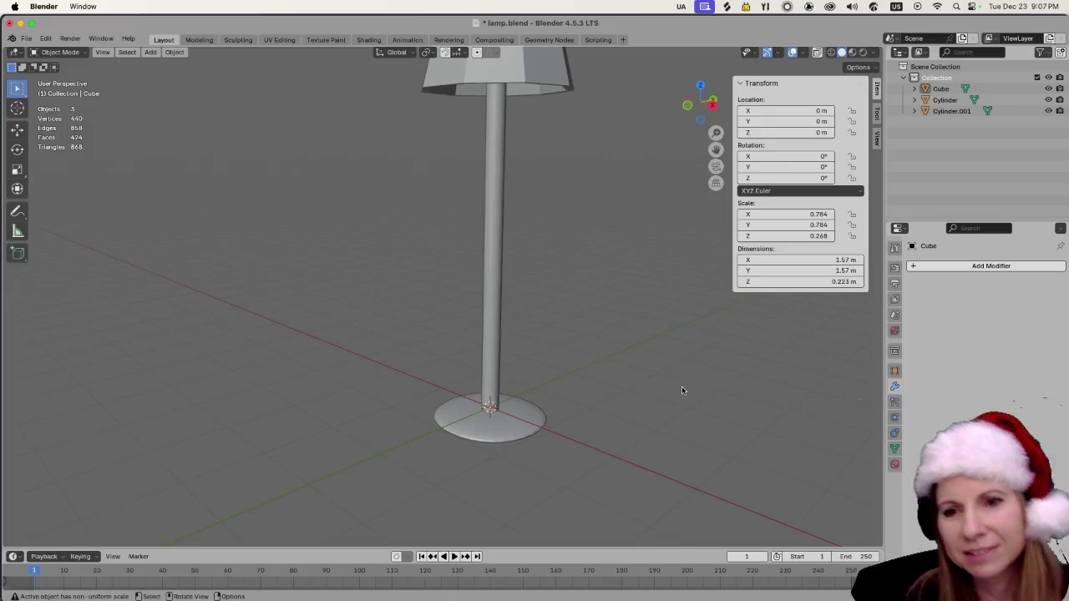
pyautogui.scroll(-3, 675, 372)
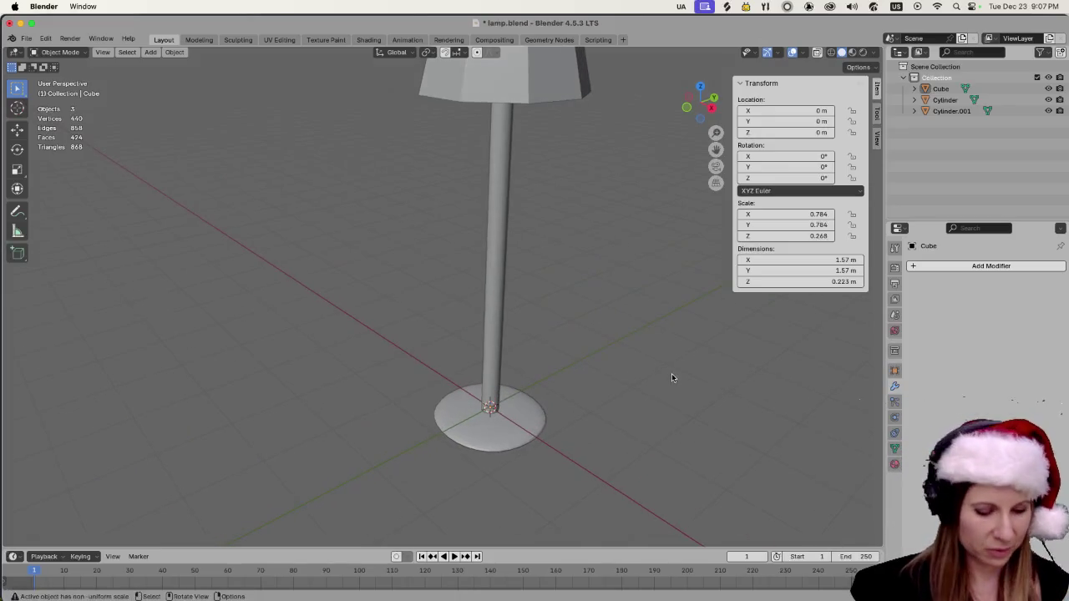
pyautogui.press('super+s')
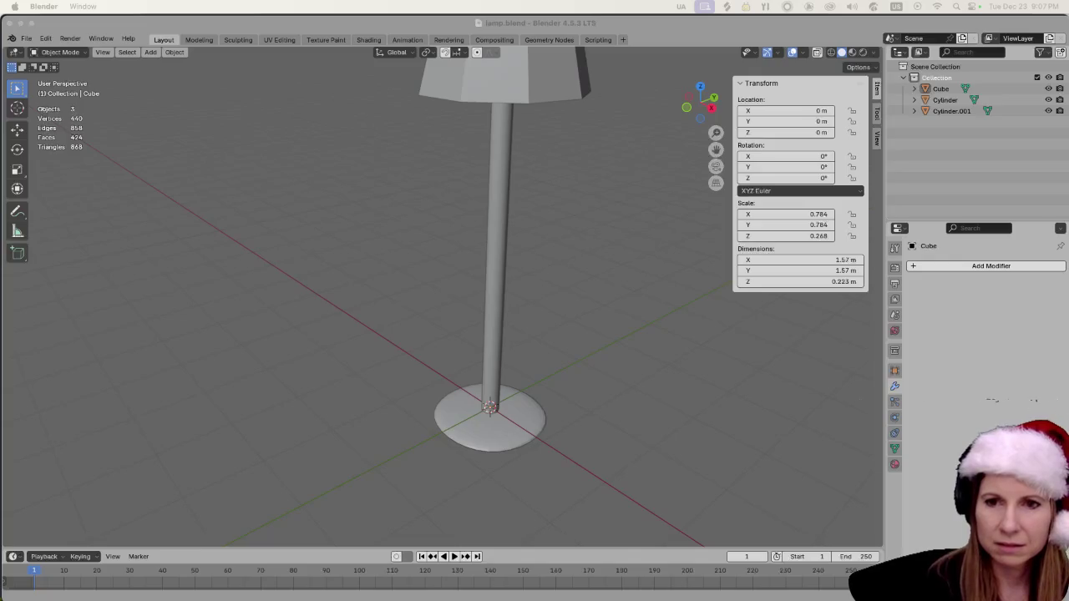
pyautogui.moveTo(740, 585)
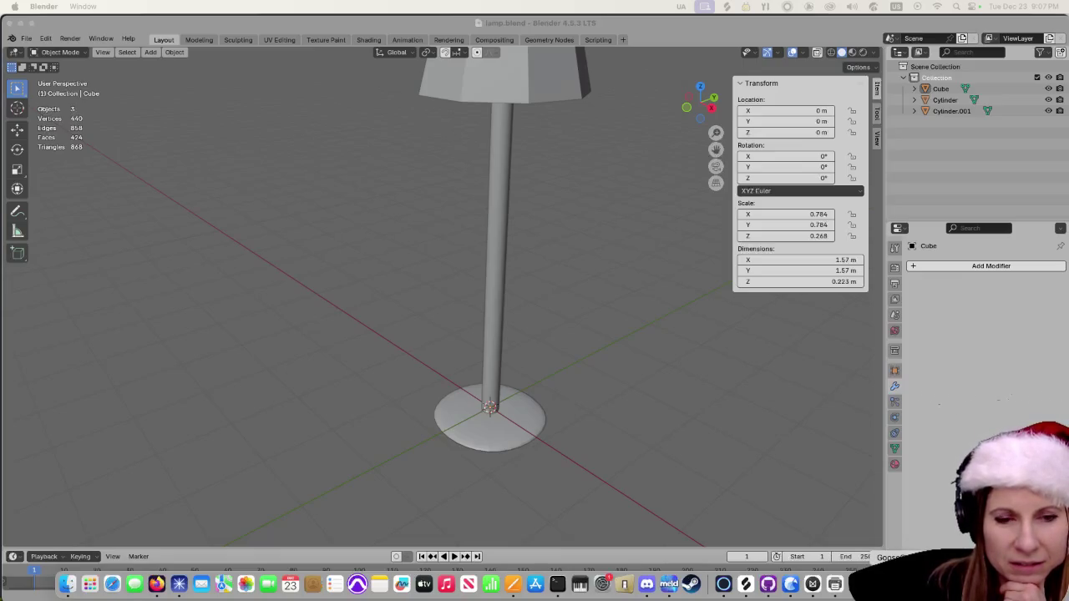
# Open GooseControl, shift its window left, close it, and switch to the Godot editor.
pyautogui.click(834, 585)
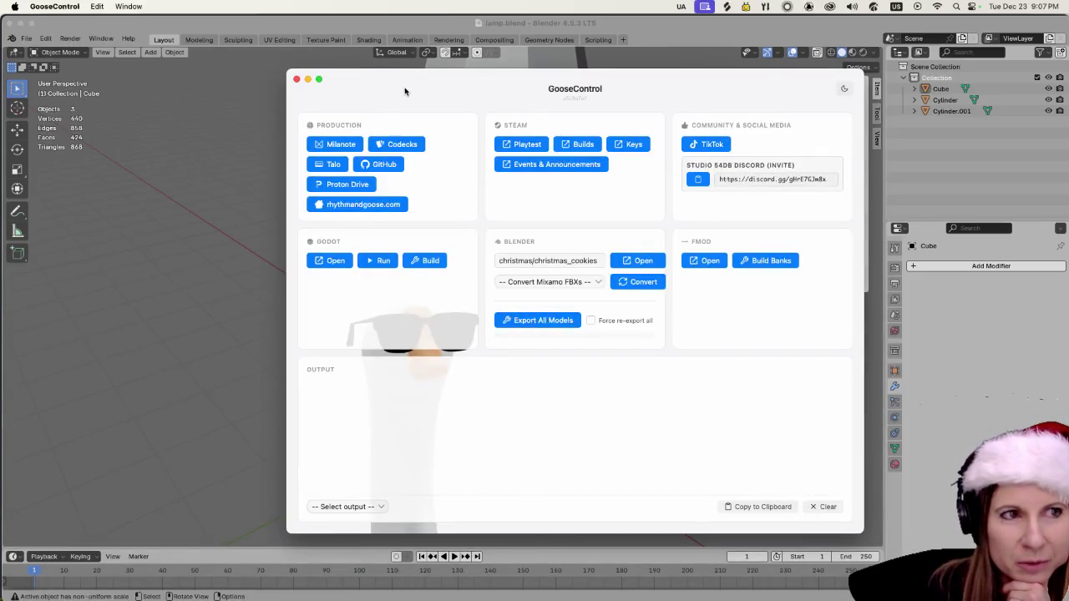
pyautogui.moveTo(404, 91); pyautogui.dragTo(321, 78)
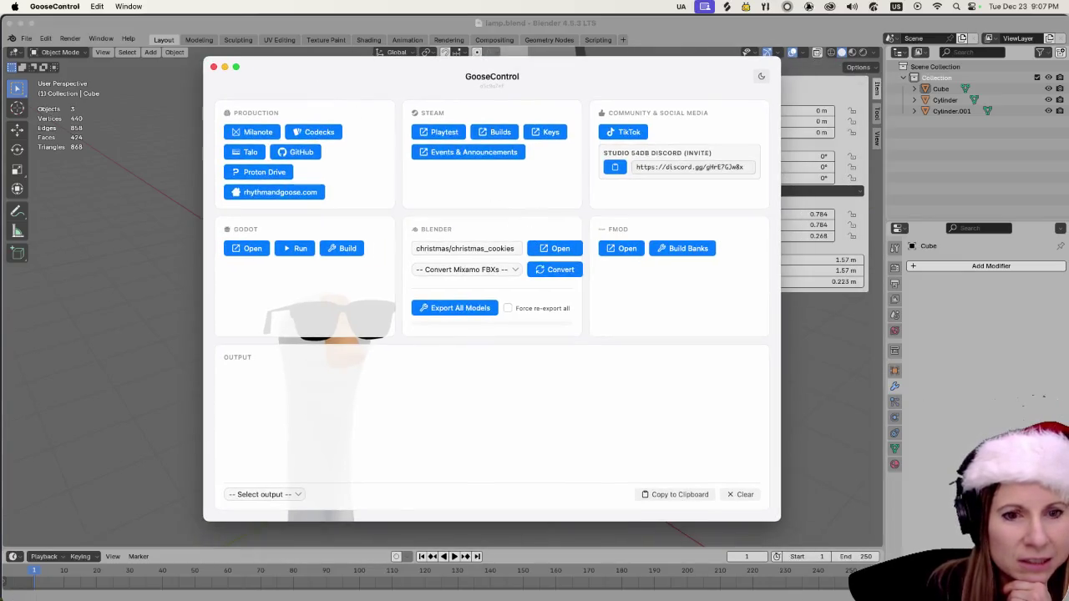
pyautogui.press('super+w')
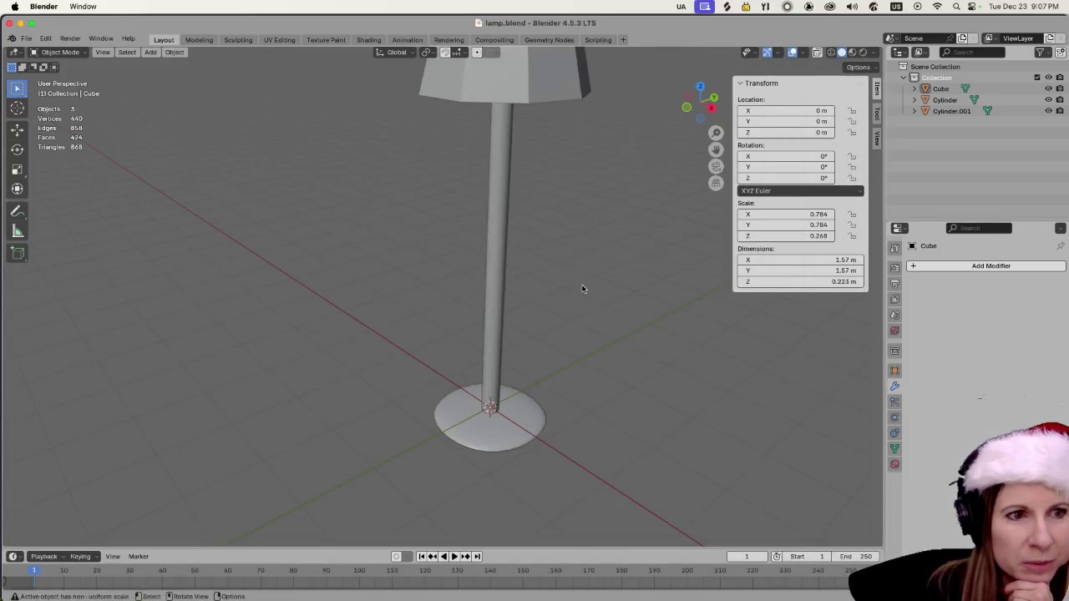
pyautogui.moveTo(33, 598)
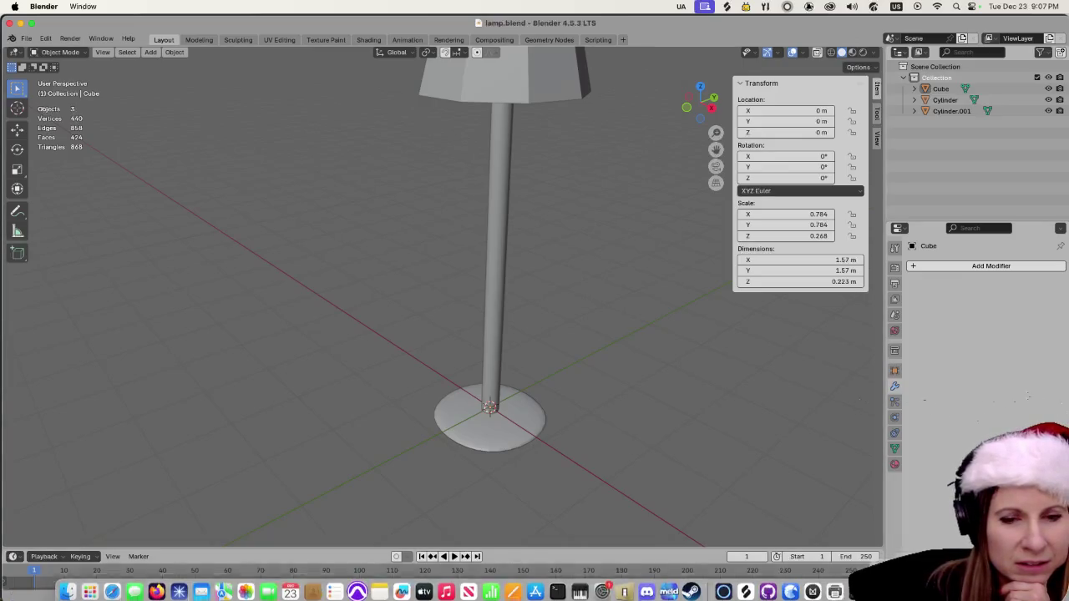
pyautogui.click(857, 584)
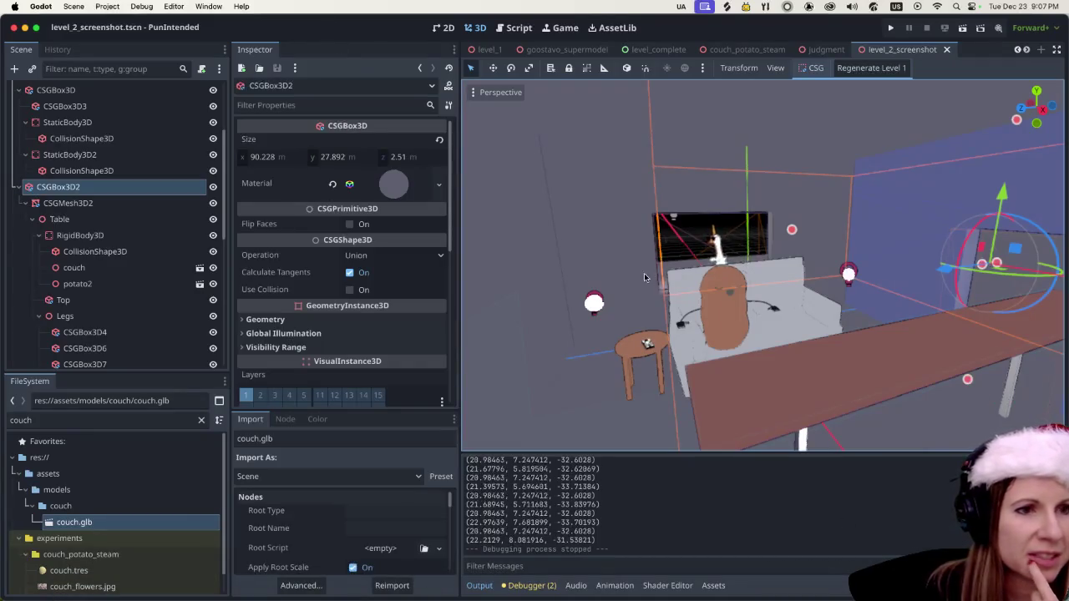
# Run the PunIntended project from the Godot editor's play button.
pyautogui.click(893, 29)
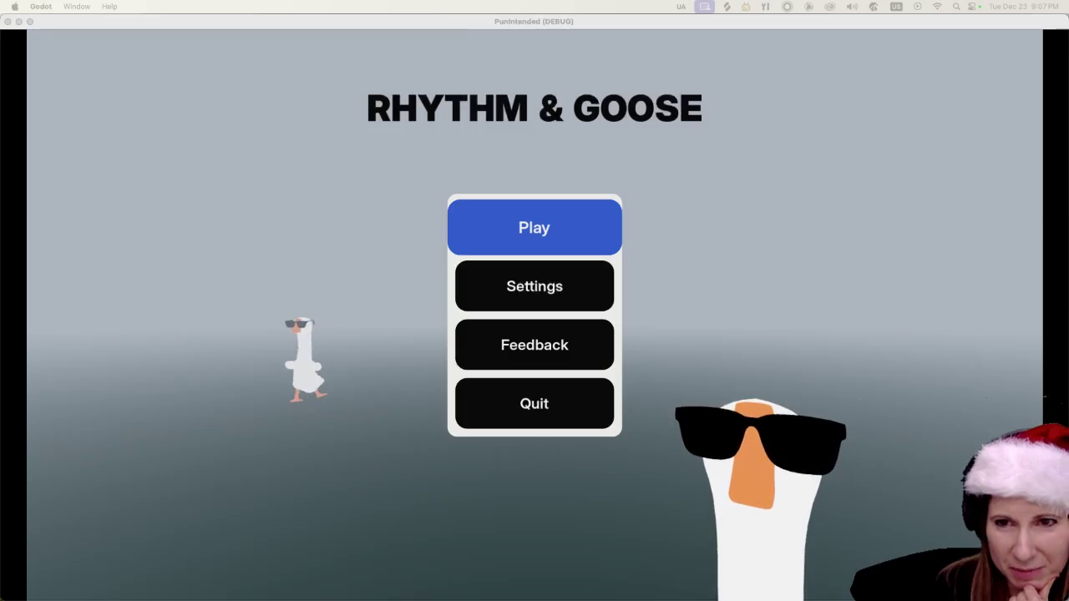
# Focus the game window and choose Play to reach the Goosebumps level list.
pyautogui.click(775, 222)
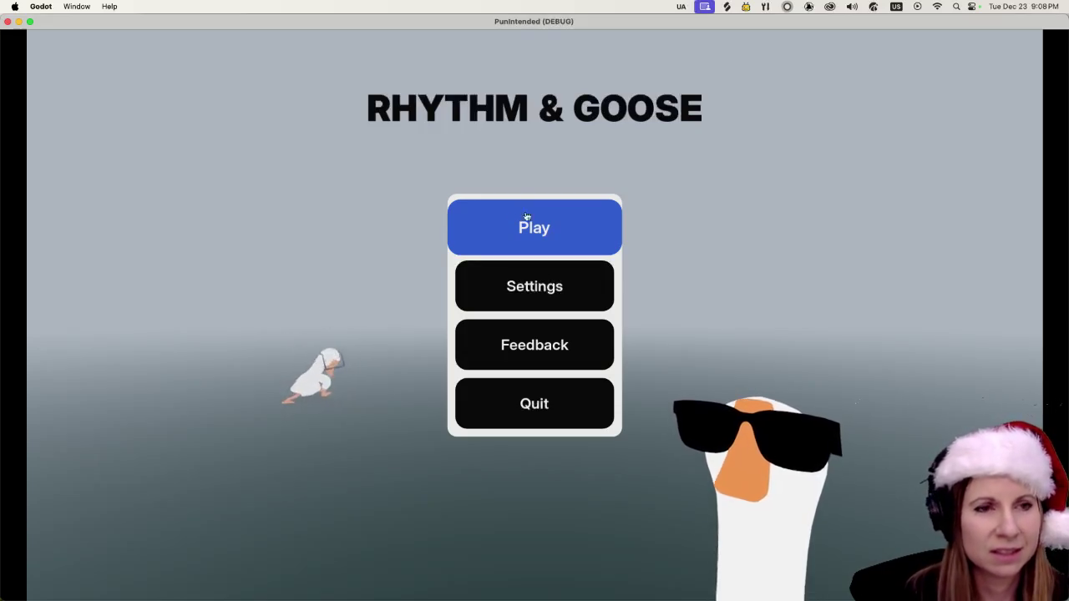
pyautogui.click(537, 219)
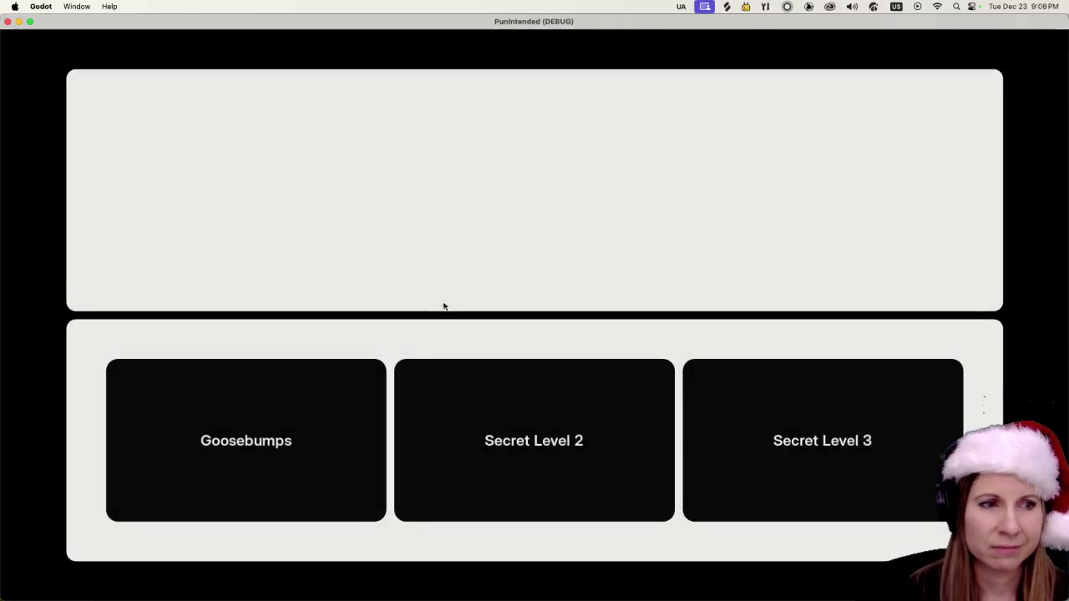
# Start Goosebumps and hit the geese with A, S and D on the beat, scoring 104320.
pyautogui.click(310, 446)
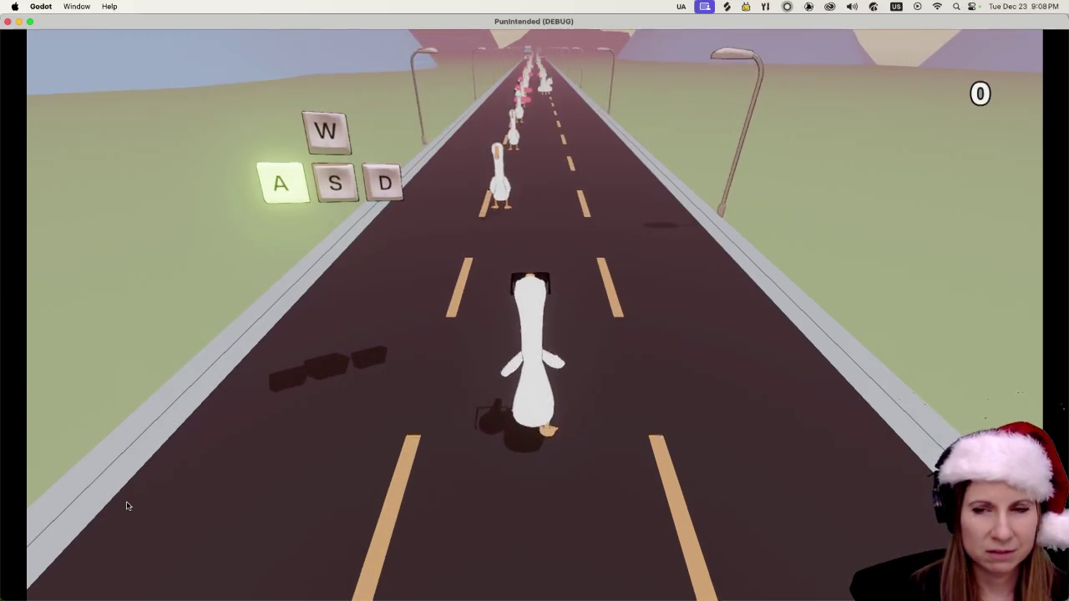
pyautogui.press('a')
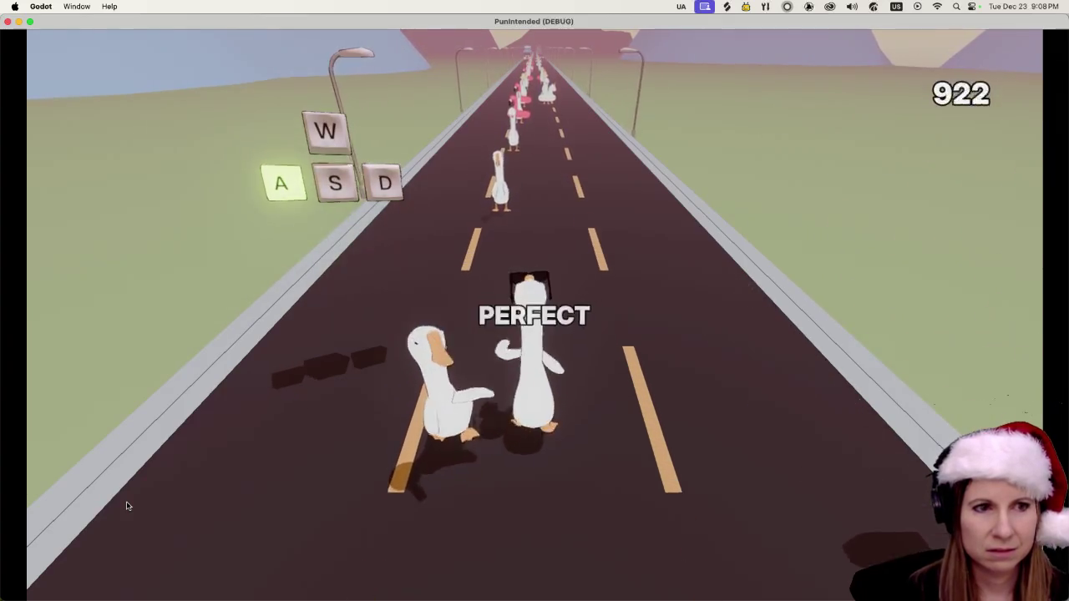
pyautogui.press('a')
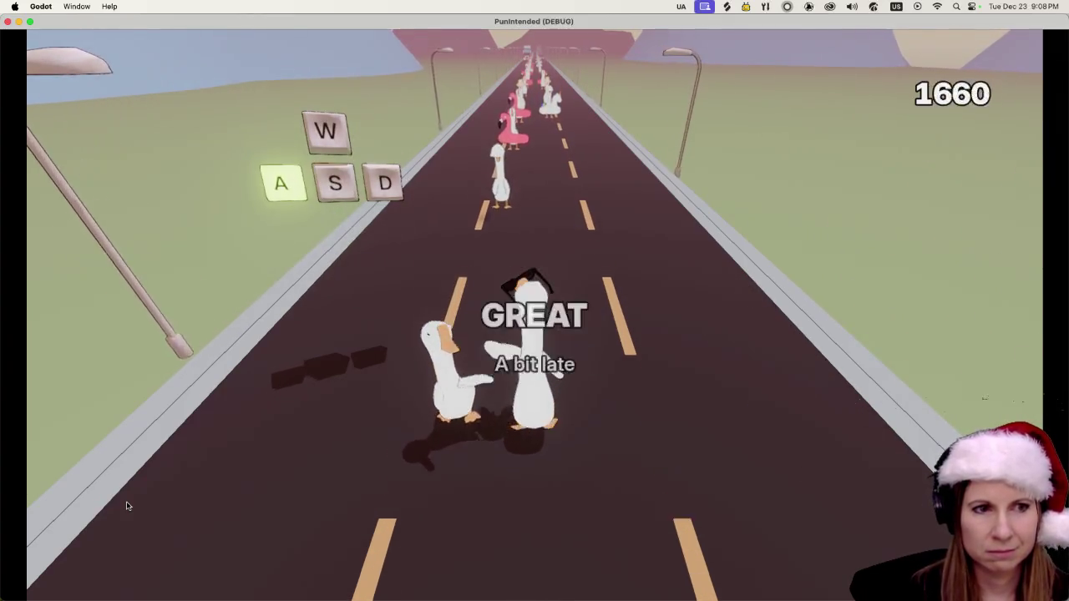
pyautogui.press('a')
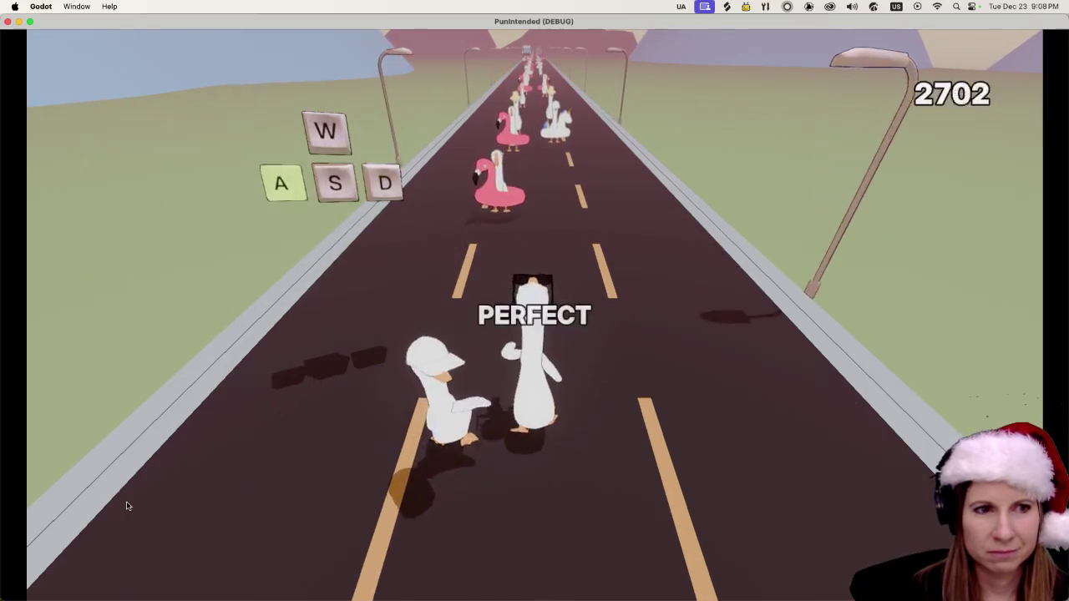
pyautogui.press('d')
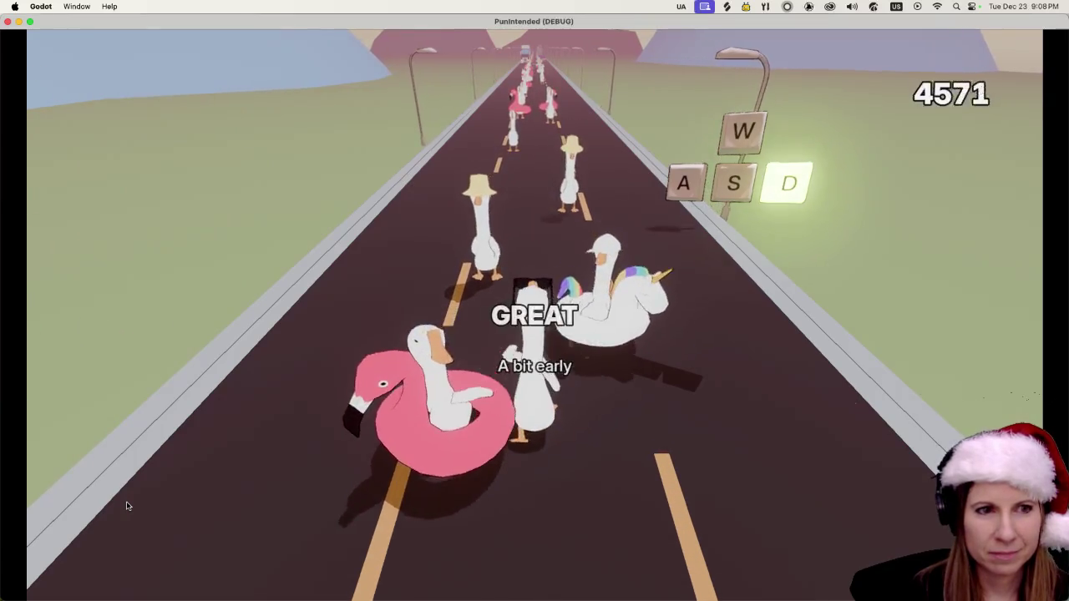
pyautogui.press('d')
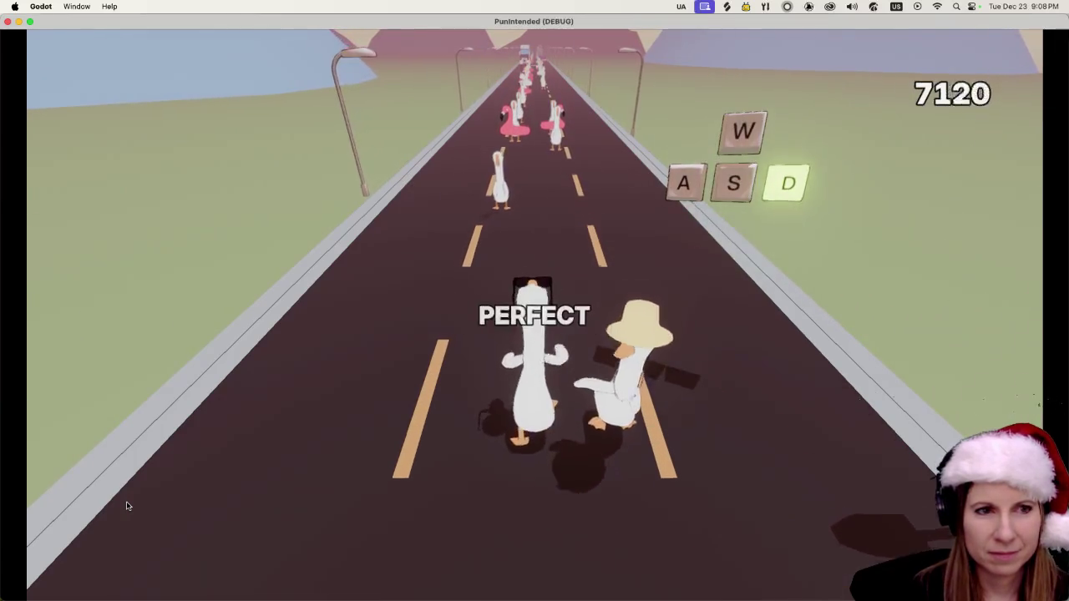
pyautogui.press('d')
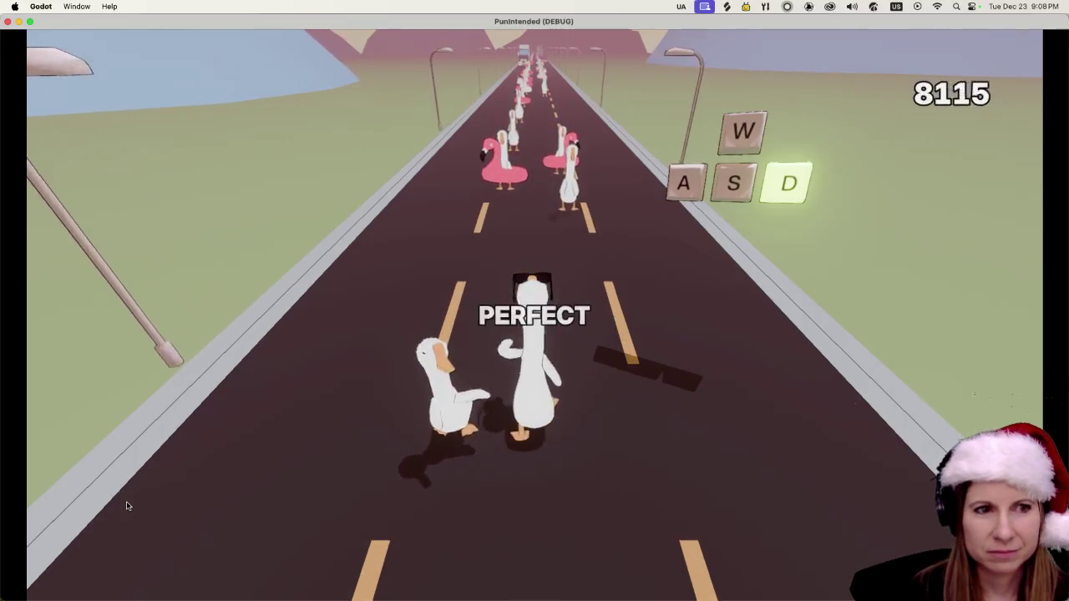
pyautogui.press('d')
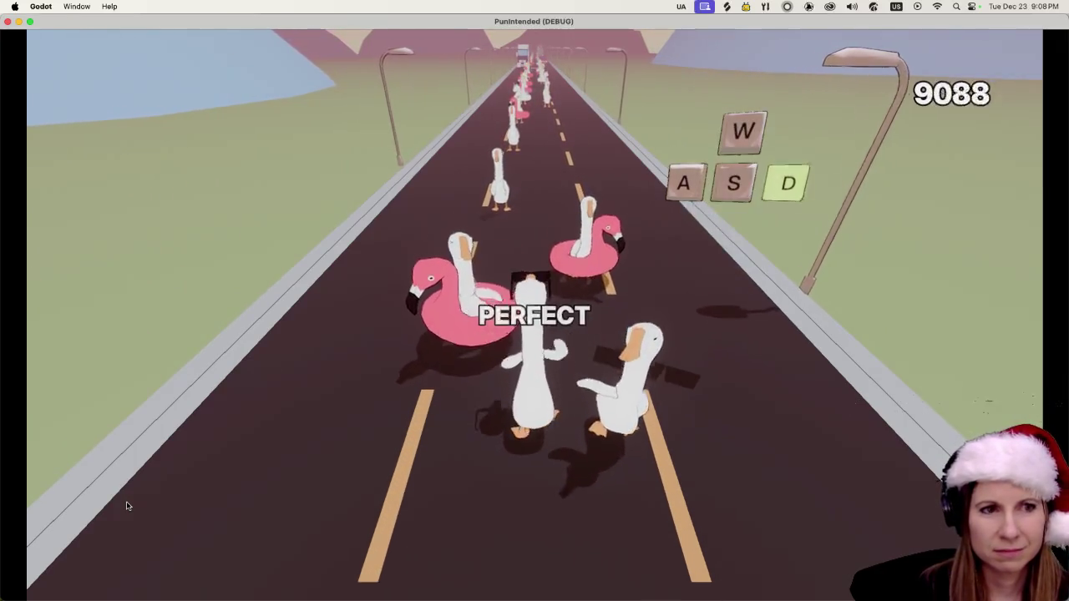
pyautogui.press('d')
pyautogui.press('d')
pyautogui.press('d')
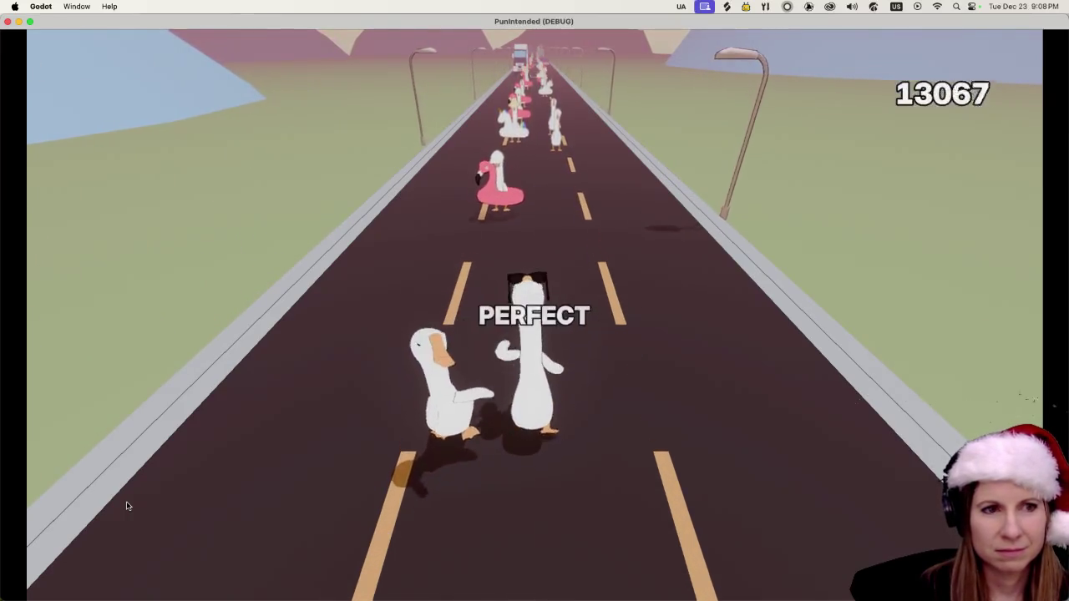
pyautogui.press('d')
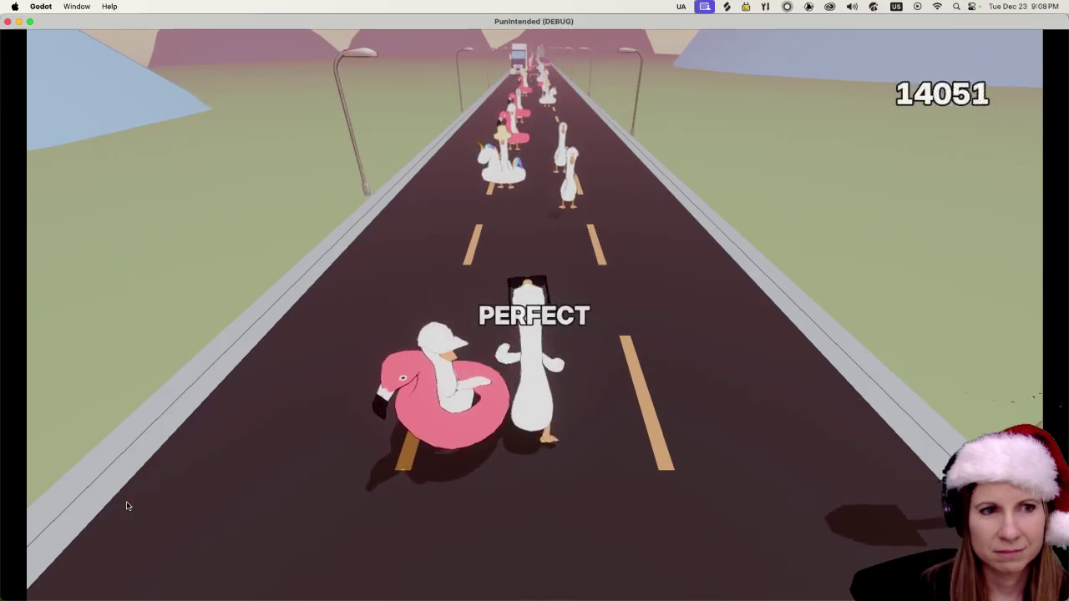
pyautogui.press('d')
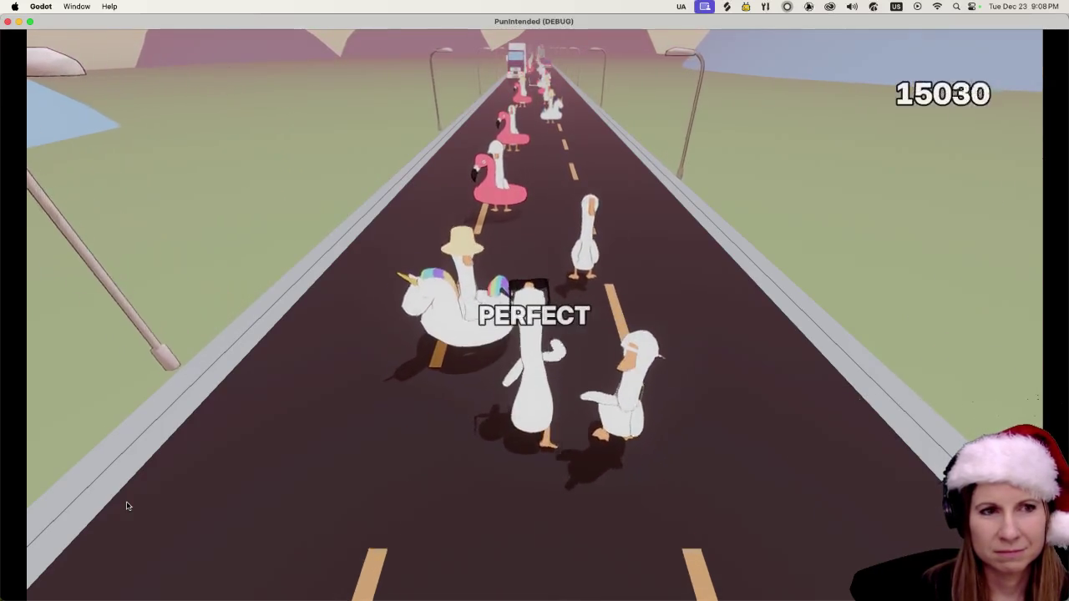
pyautogui.press('d')
pyautogui.press('d')
pyautogui.press('d')
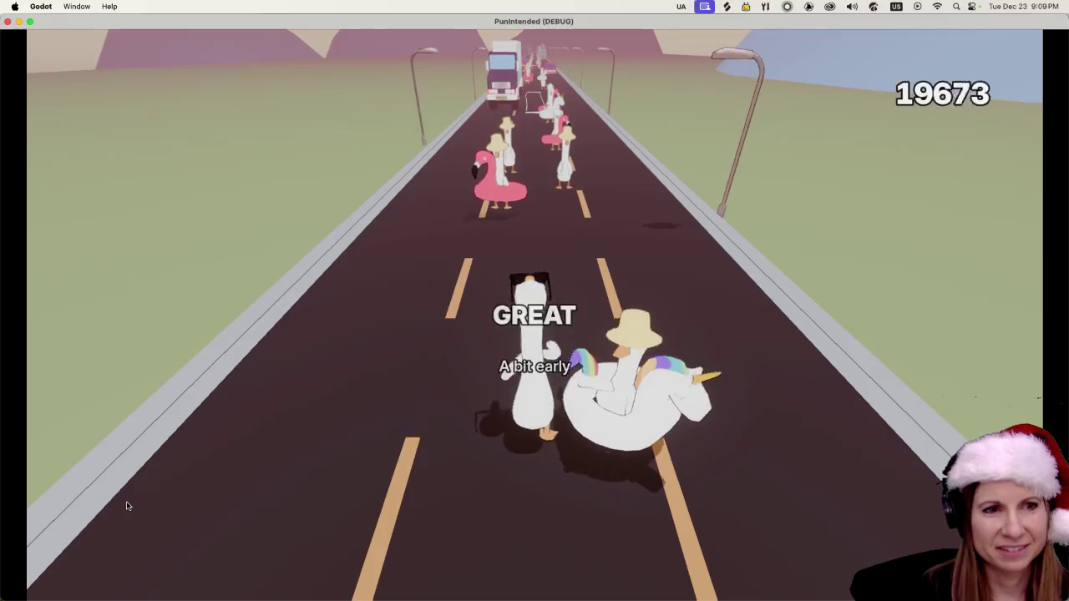
pyautogui.press('d')
pyautogui.press('d')
pyautogui.press('d')
pyautogui.press('d')
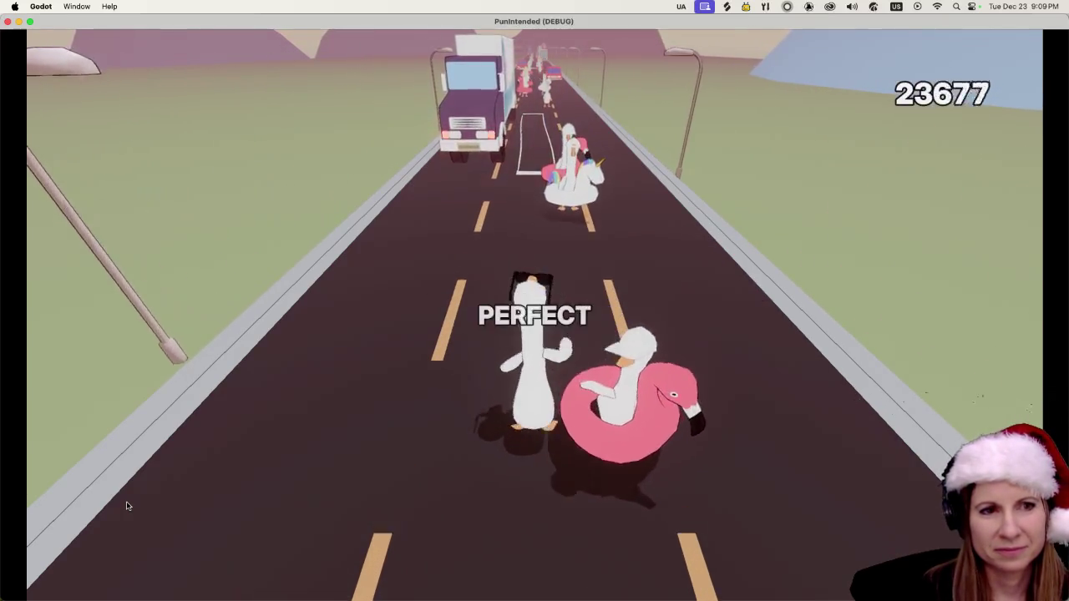
pyautogui.press('d')
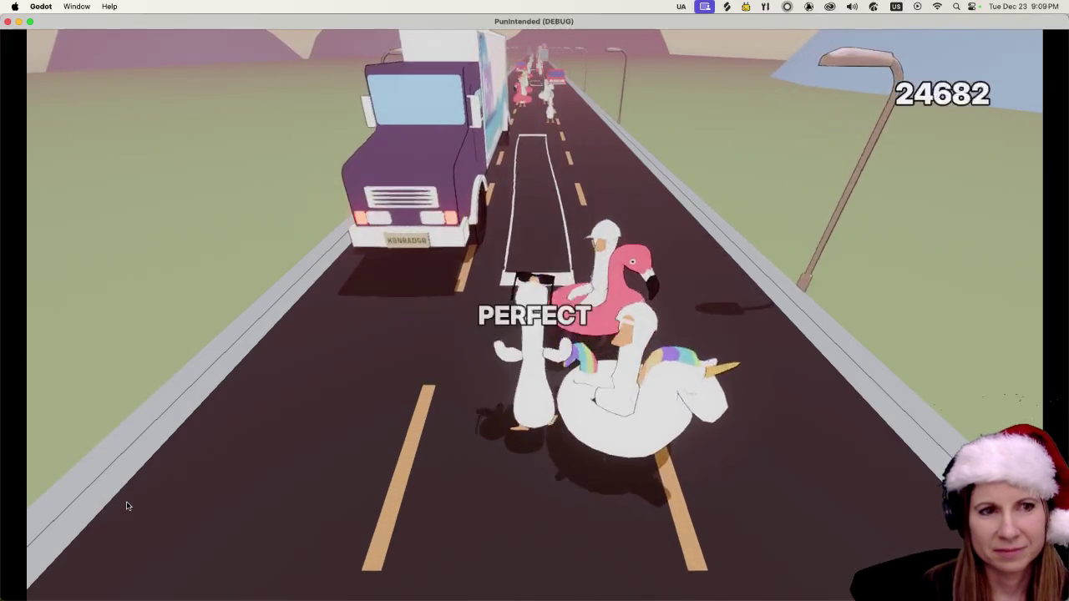
pyautogui.press('d')
pyautogui.press('d')
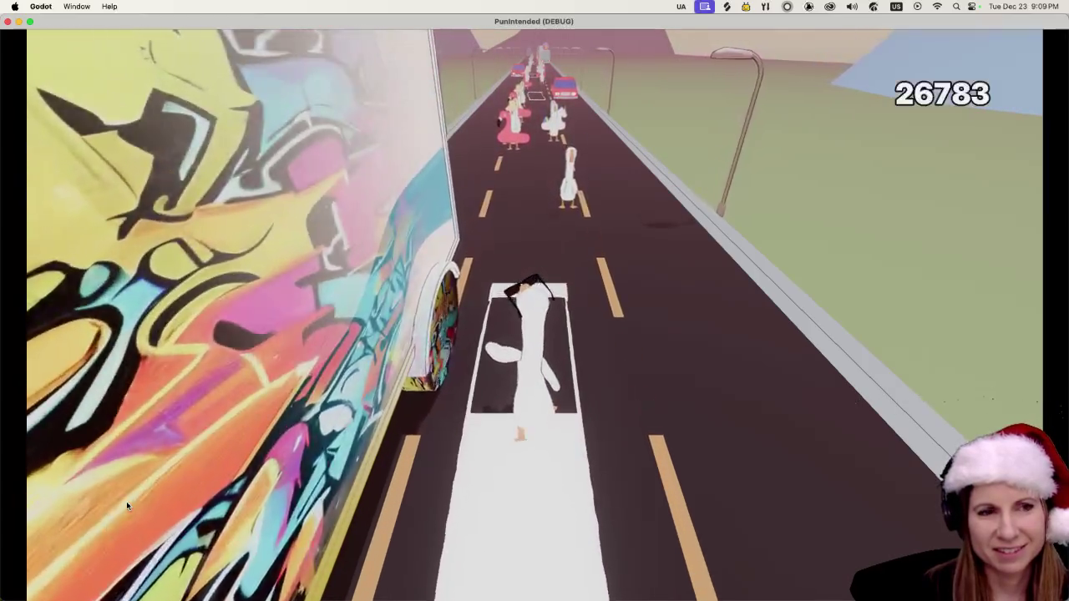
pyautogui.press('d')
pyautogui.press('d')
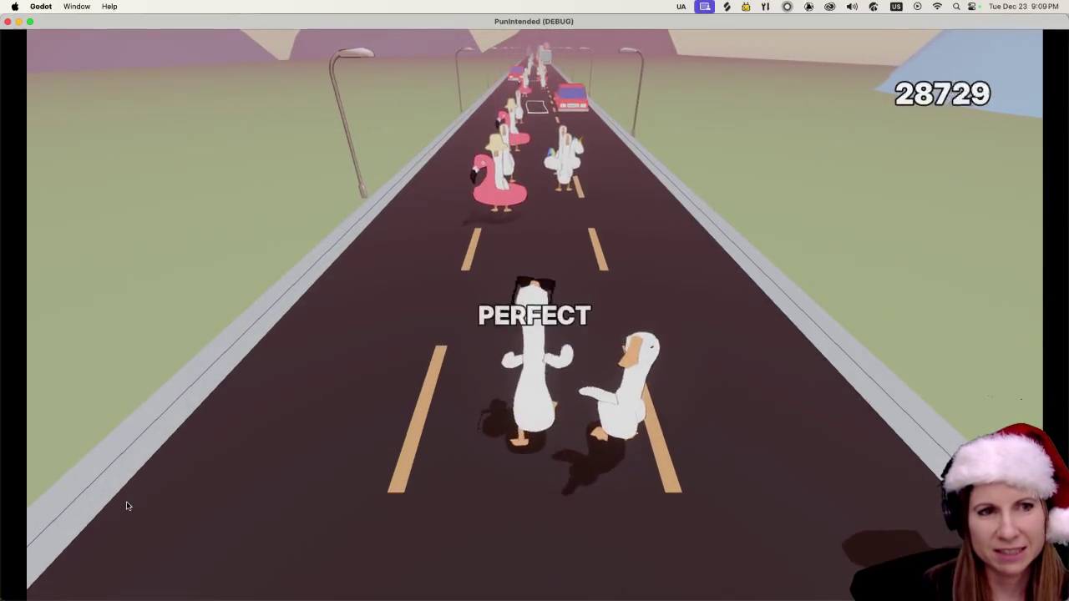
pyautogui.press('d')
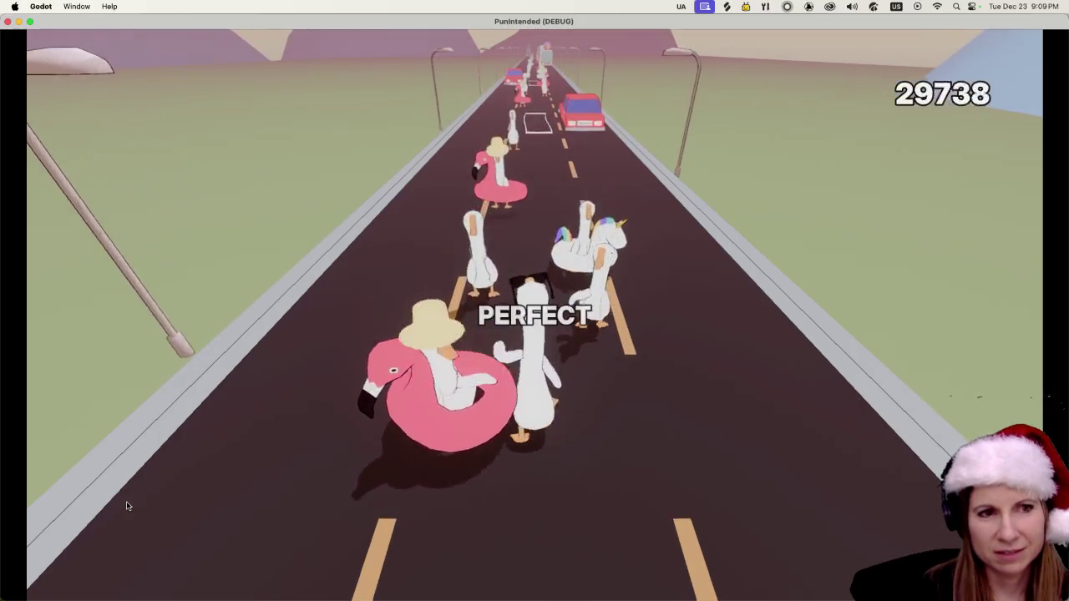
pyautogui.press('d')
pyautogui.press('d')
pyautogui.press('d')
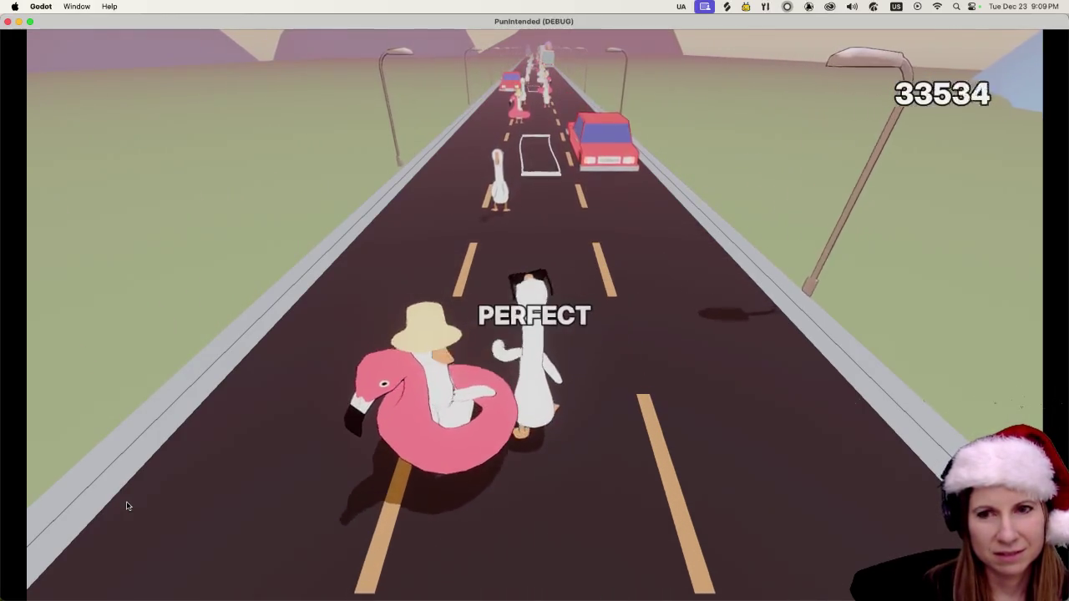
pyautogui.press('d')
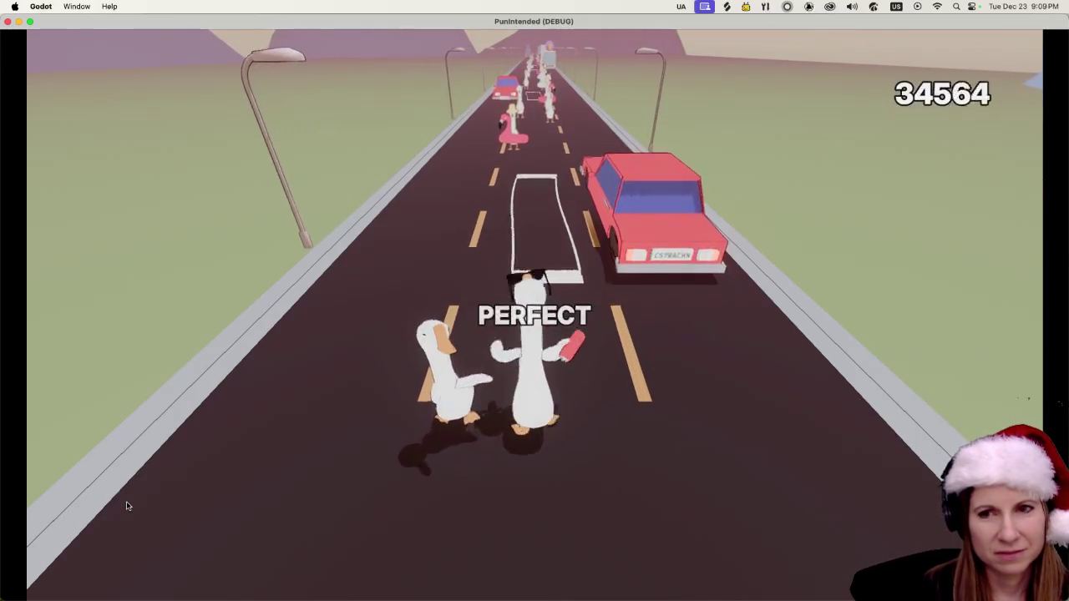
pyautogui.press('d')
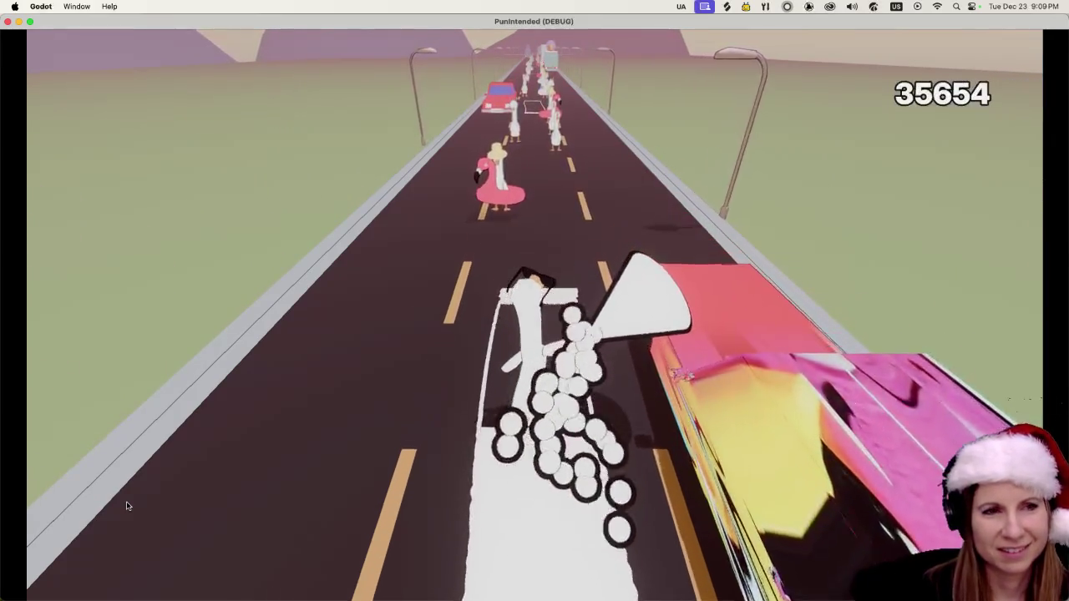
pyautogui.press('d')
pyautogui.press('d')
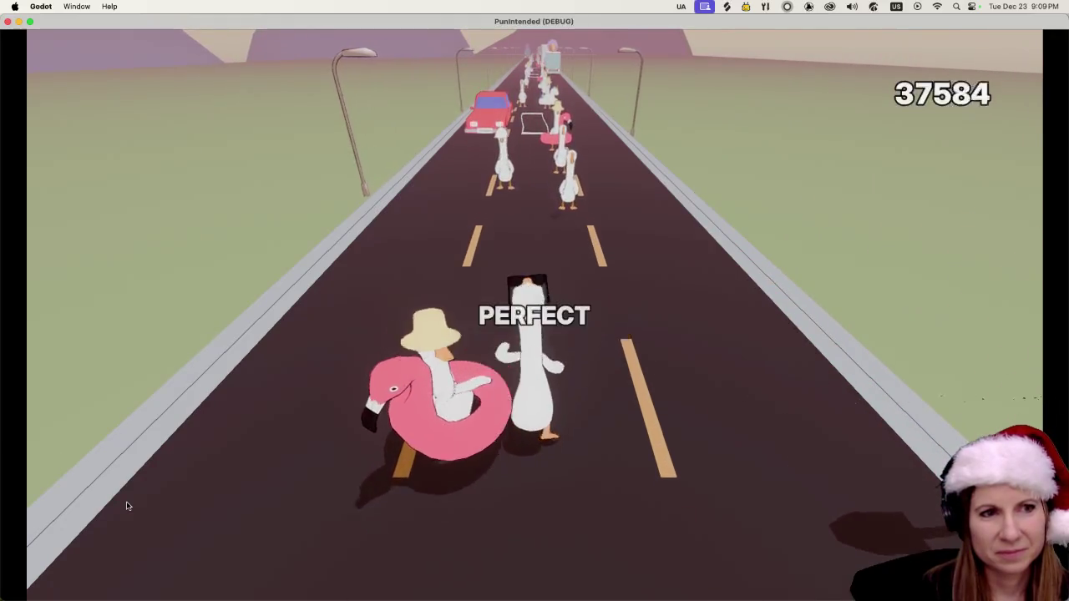
pyautogui.press('d')
pyautogui.press('a')
pyautogui.press('d')
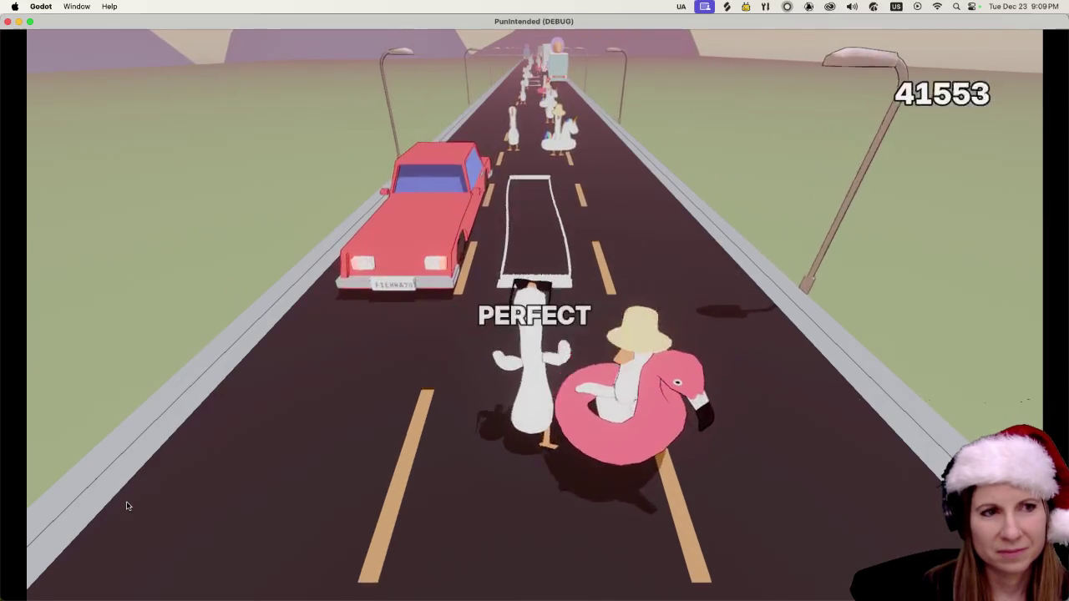
pyautogui.press('s')
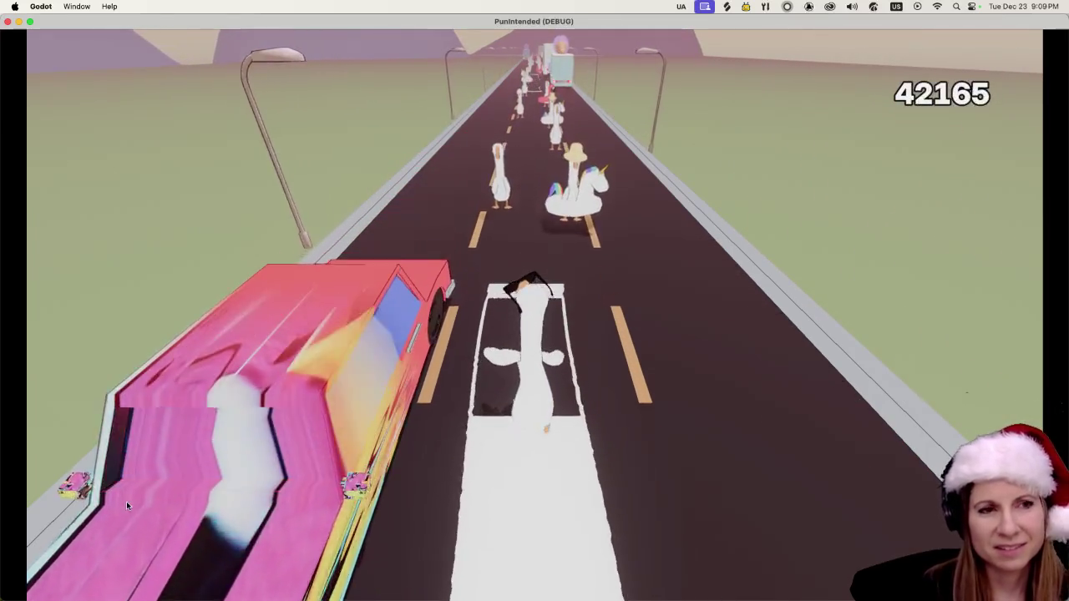
pyautogui.press('s')
pyautogui.press('d')
pyautogui.press('a')
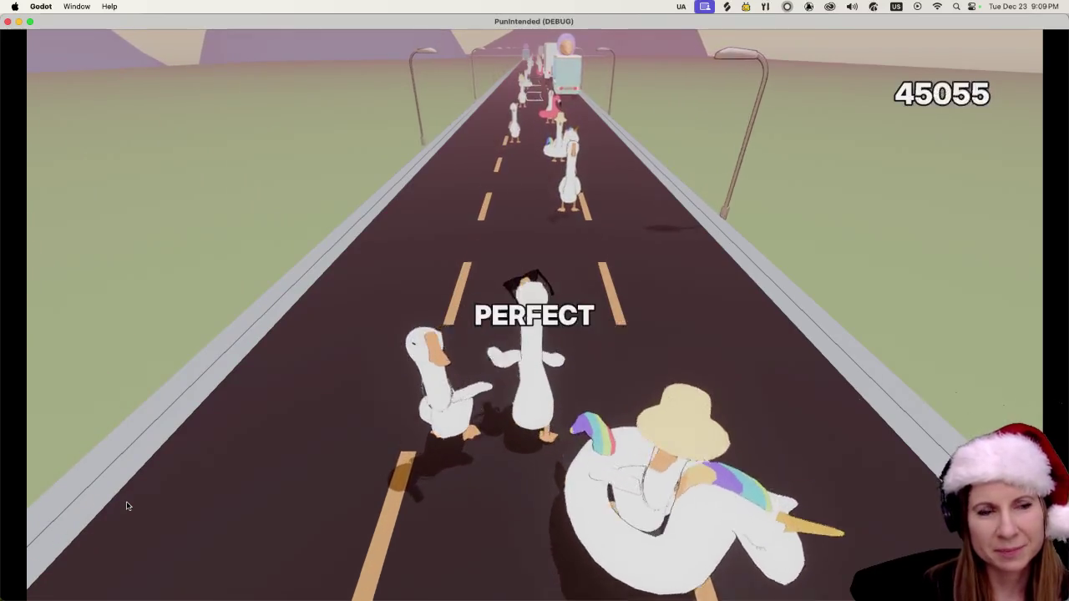
pyautogui.press('d')
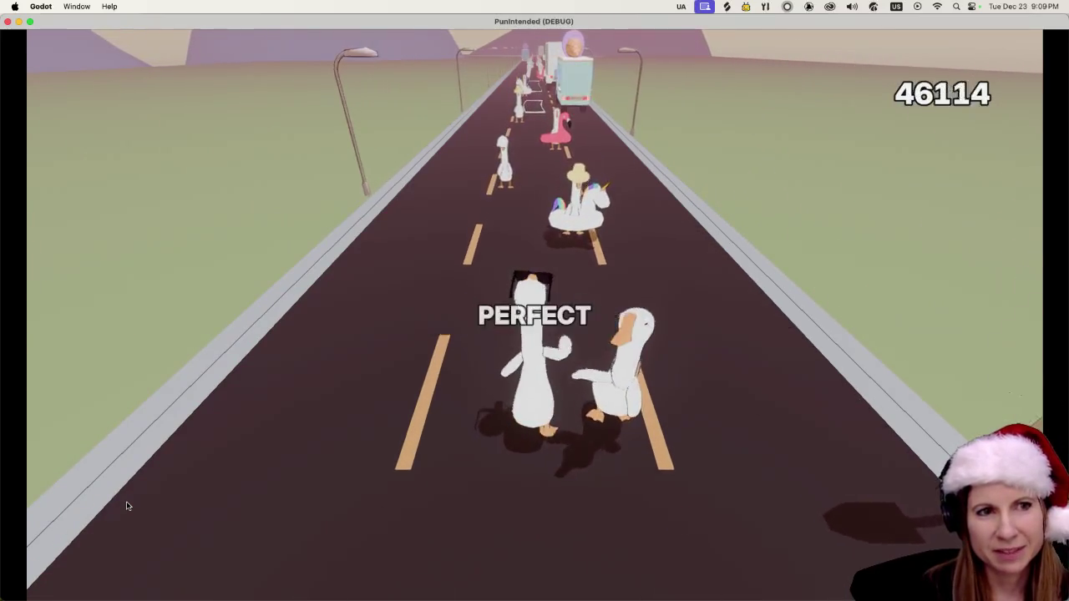
pyautogui.press('d')
pyautogui.press('a')
pyautogui.press('d')
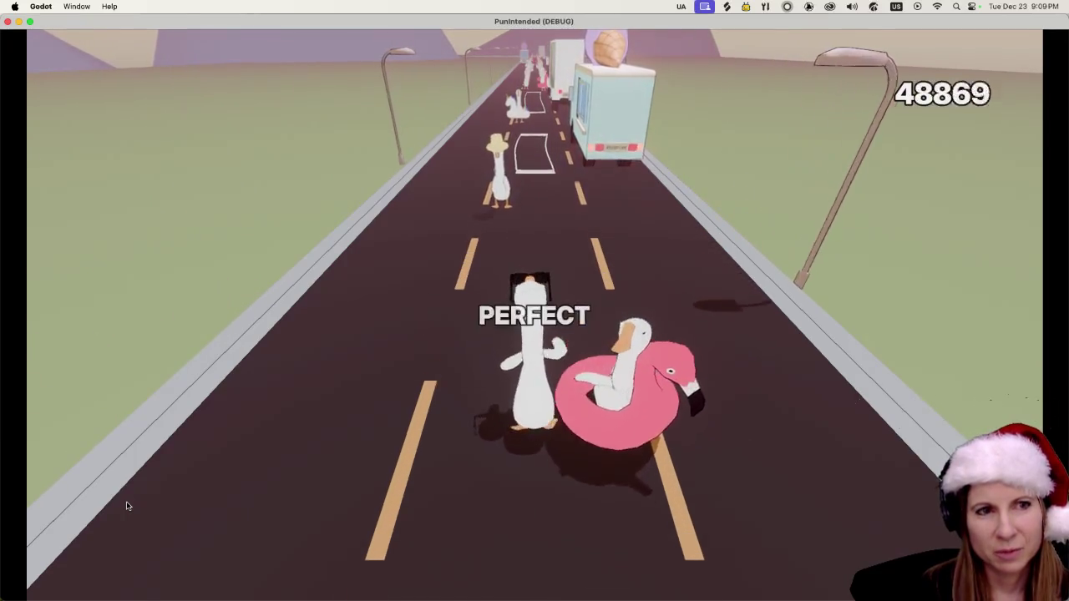
pyautogui.press('a')
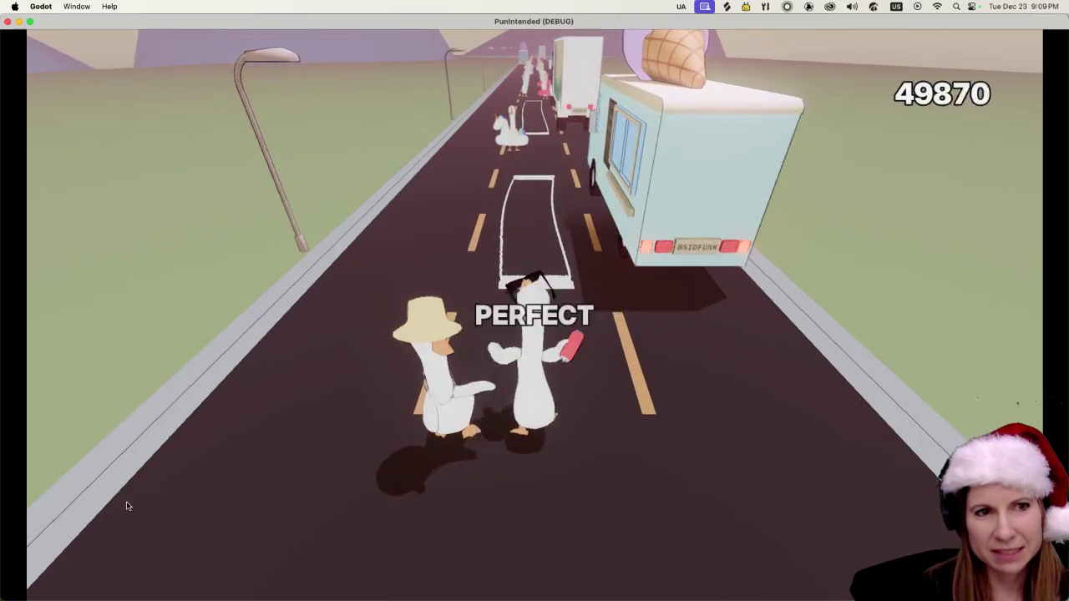
pyautogui.press('d')
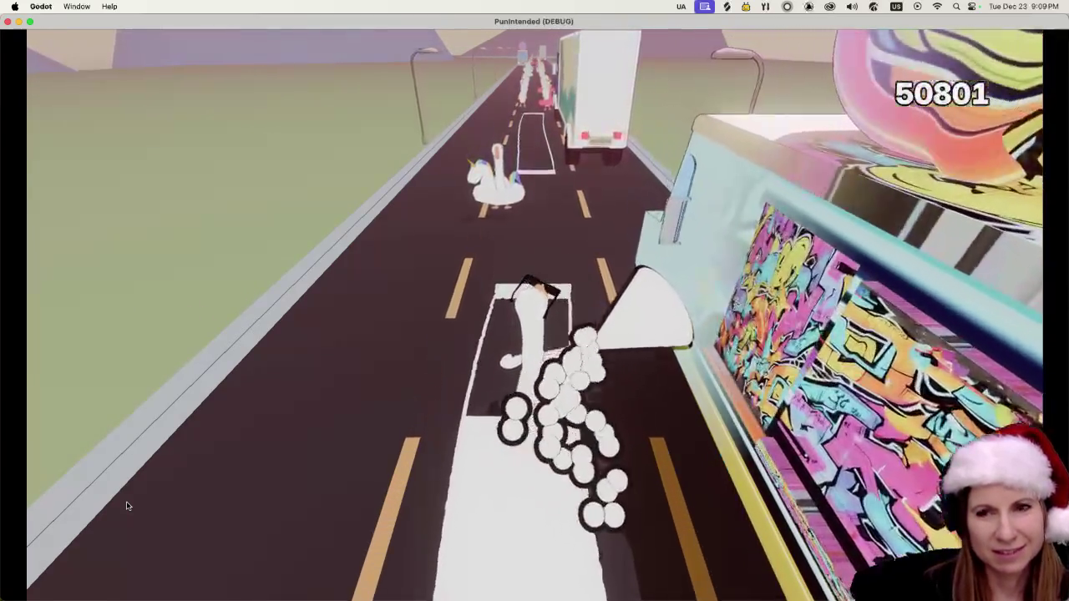
pyautogui.press('a')
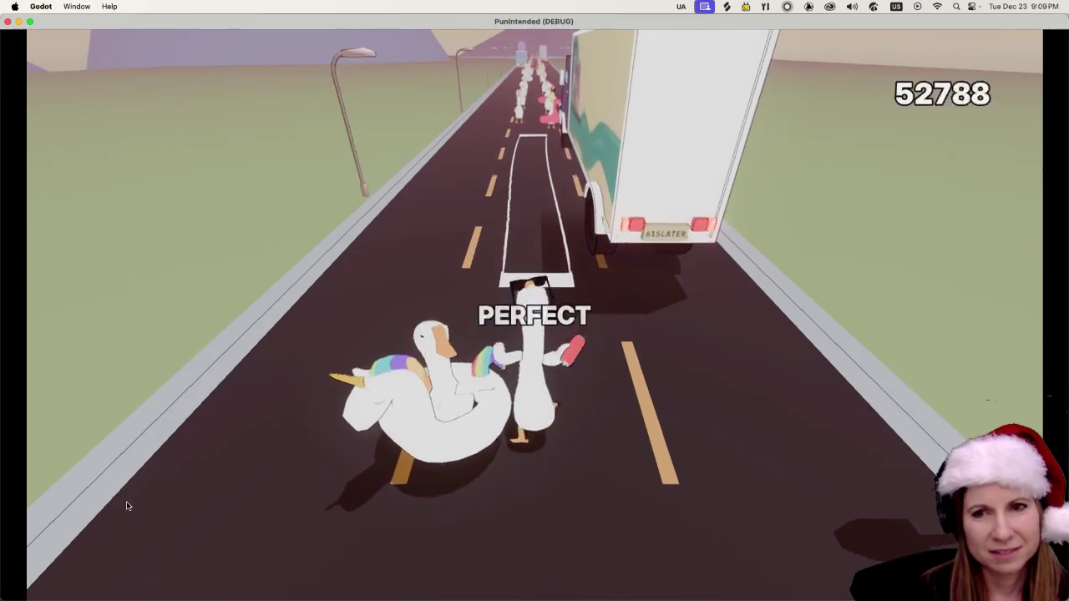
pyautogui.press('d')
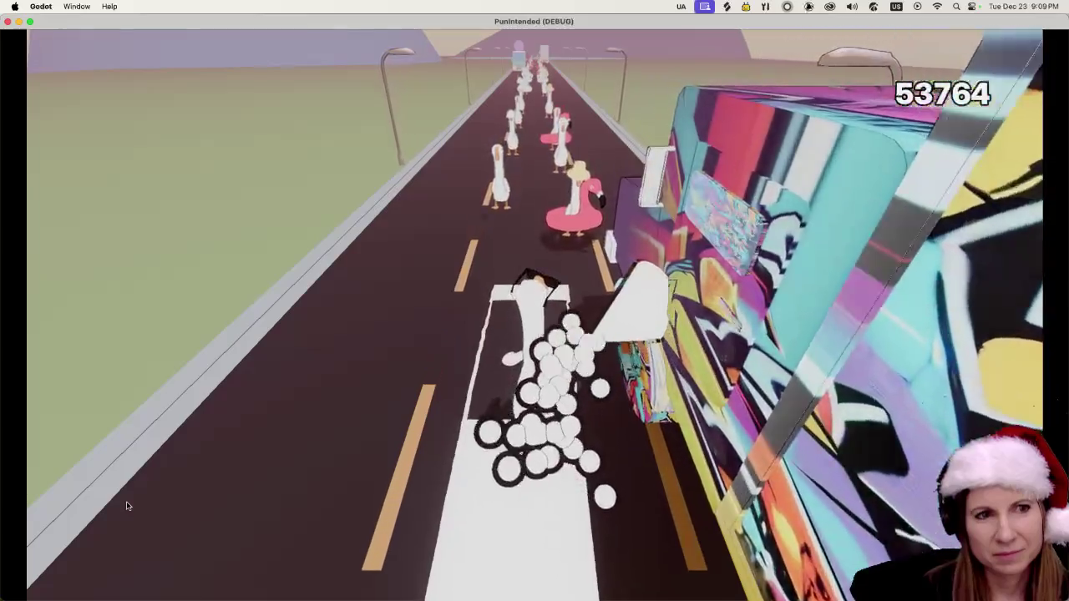
pyautogui.press('d')
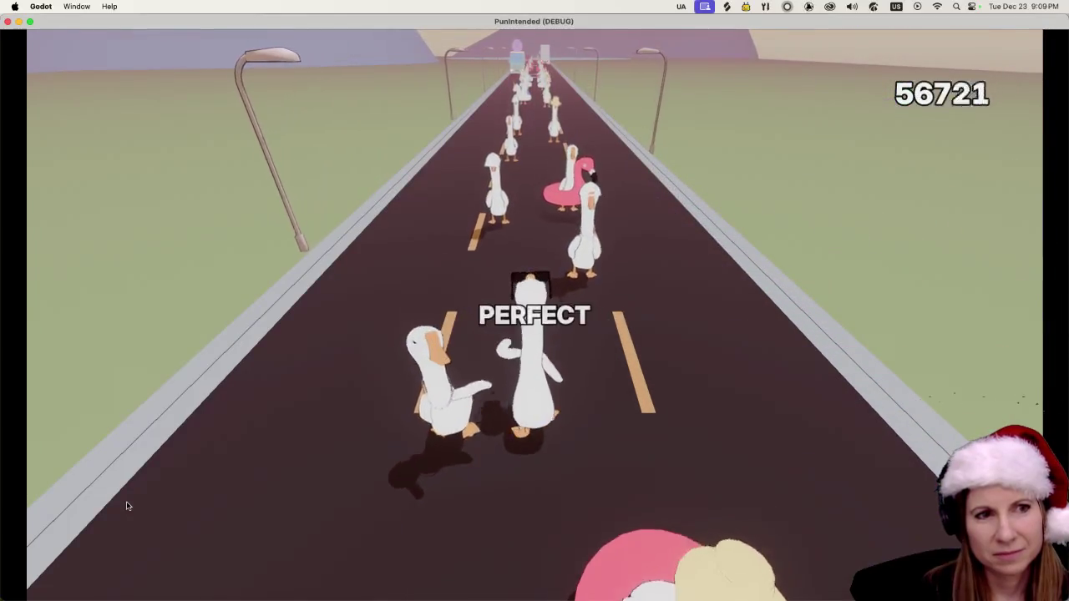
pyautogui.press('d')
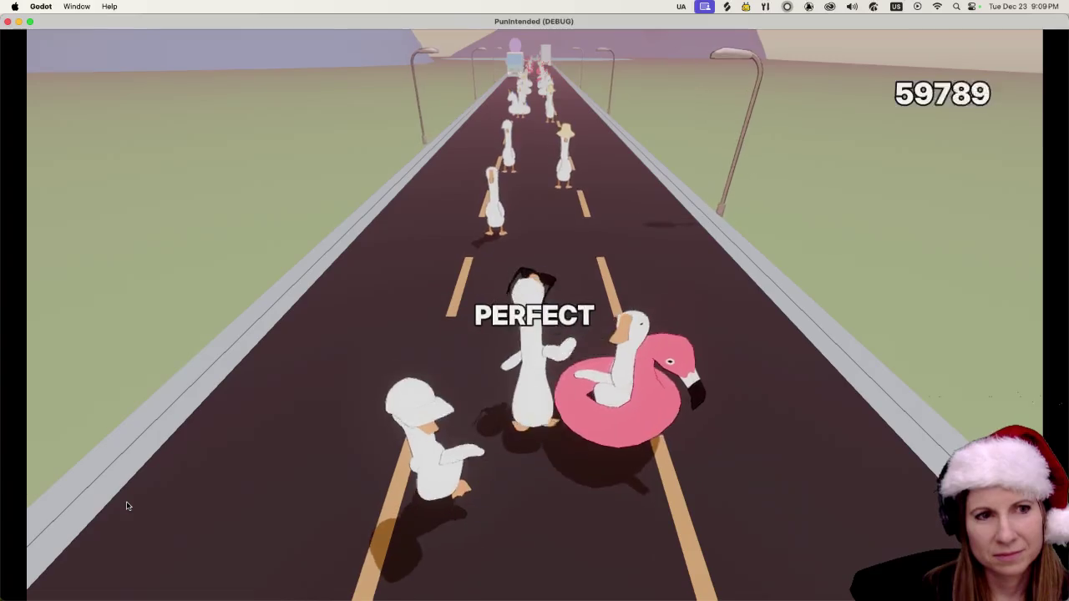
pyautogui.press('a')
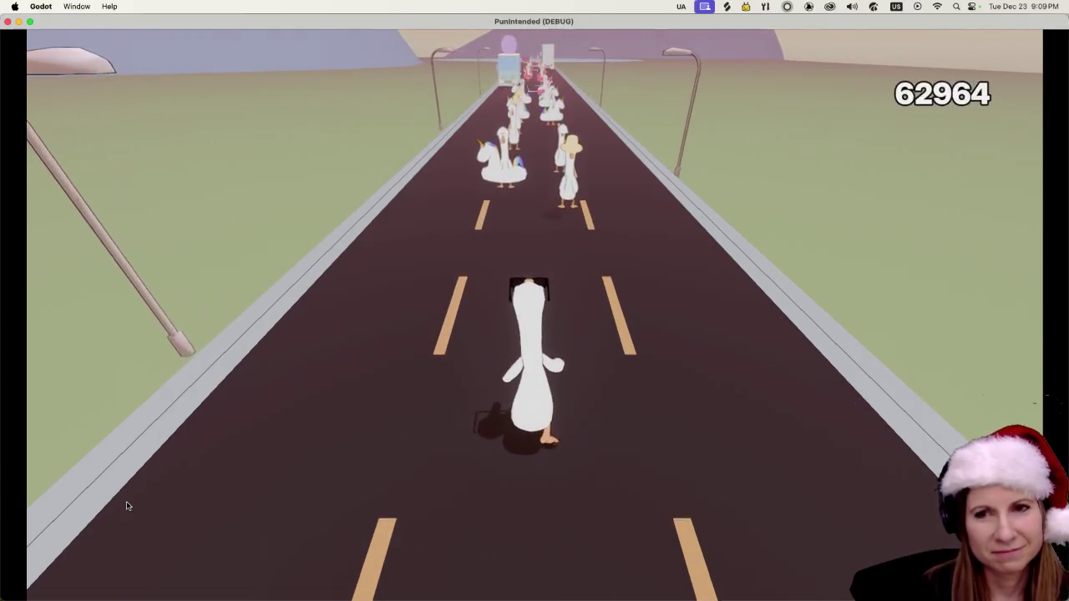
pyautogui.press('d')
pyautogui.press('a')
pyautogui.press('d')
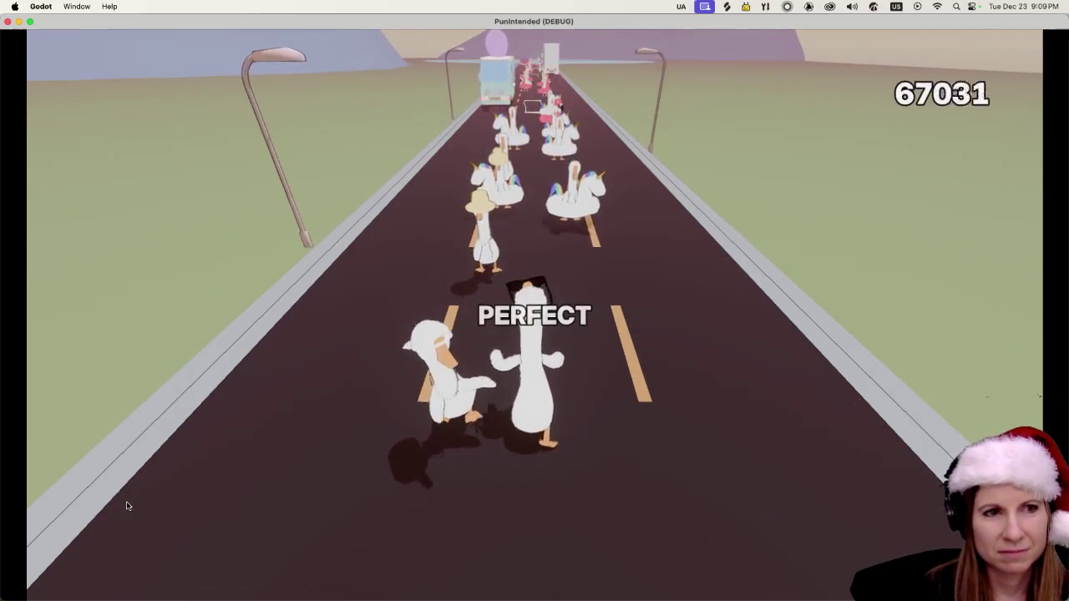
pyautogui.press('a')
pyautogui.press('a')
pyautogui.press('a')
pyautogui.press('d')
pyautogui.press('a')
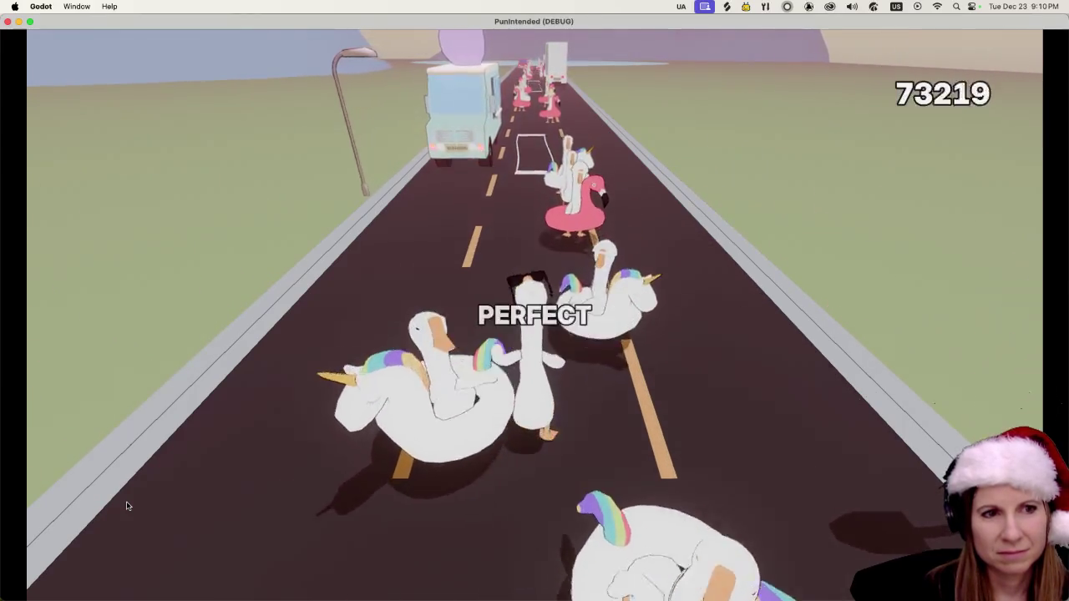
pyautogui.press('d')
pyautogui.press('d')
pyautogui.press('d')
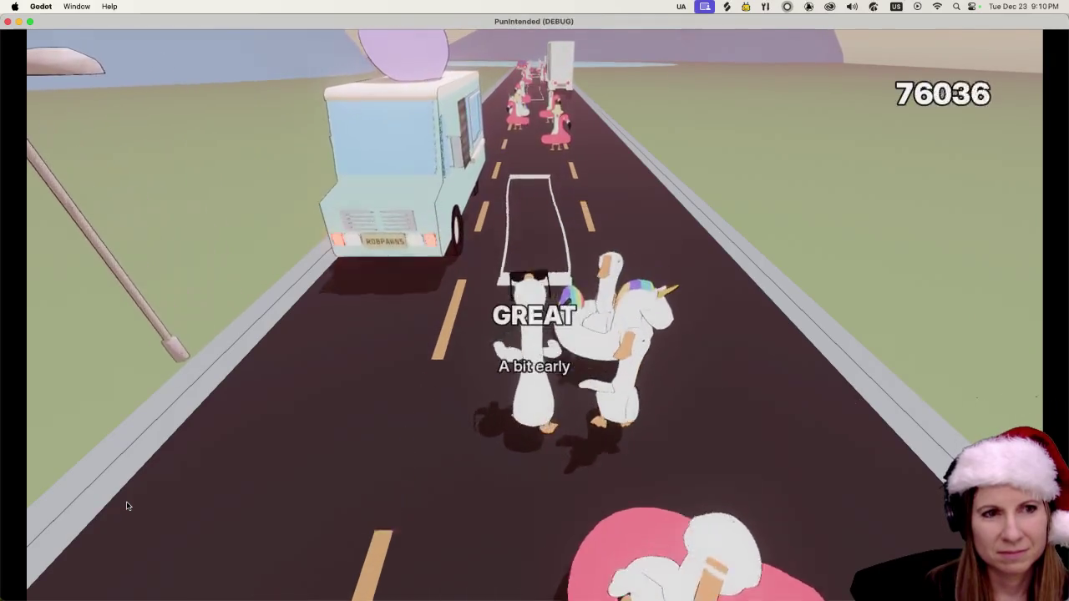
pyautogui.press('d')
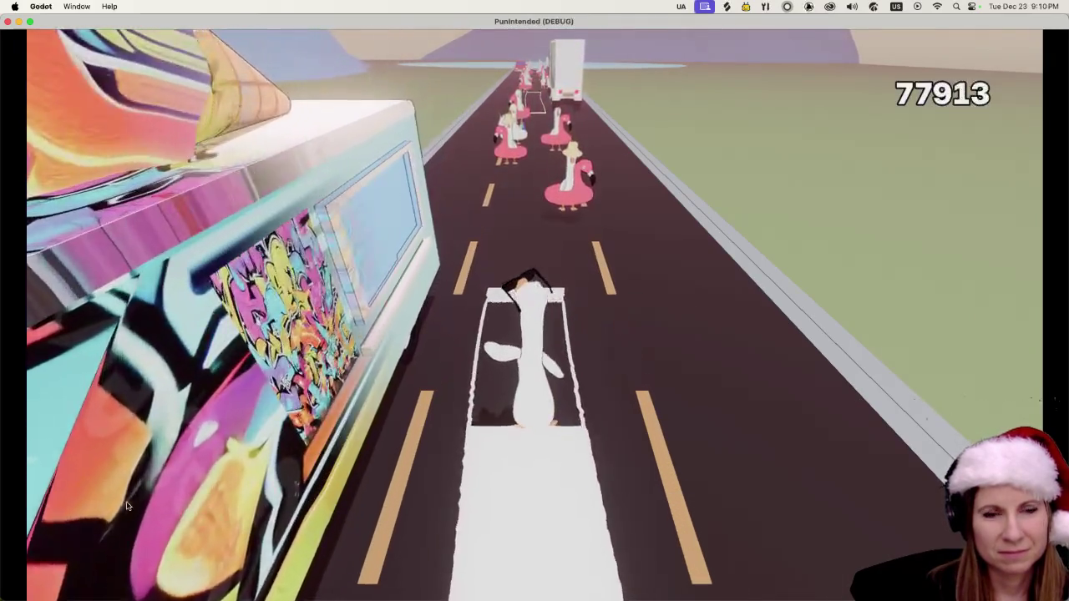
pyautogui.press('d')
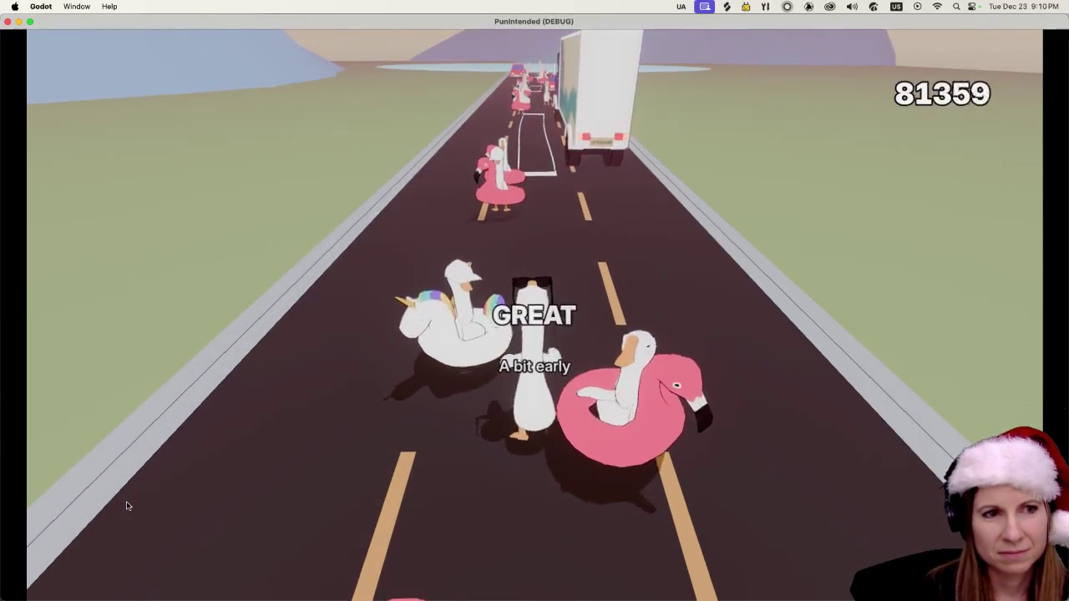
pyautogui.press('d')
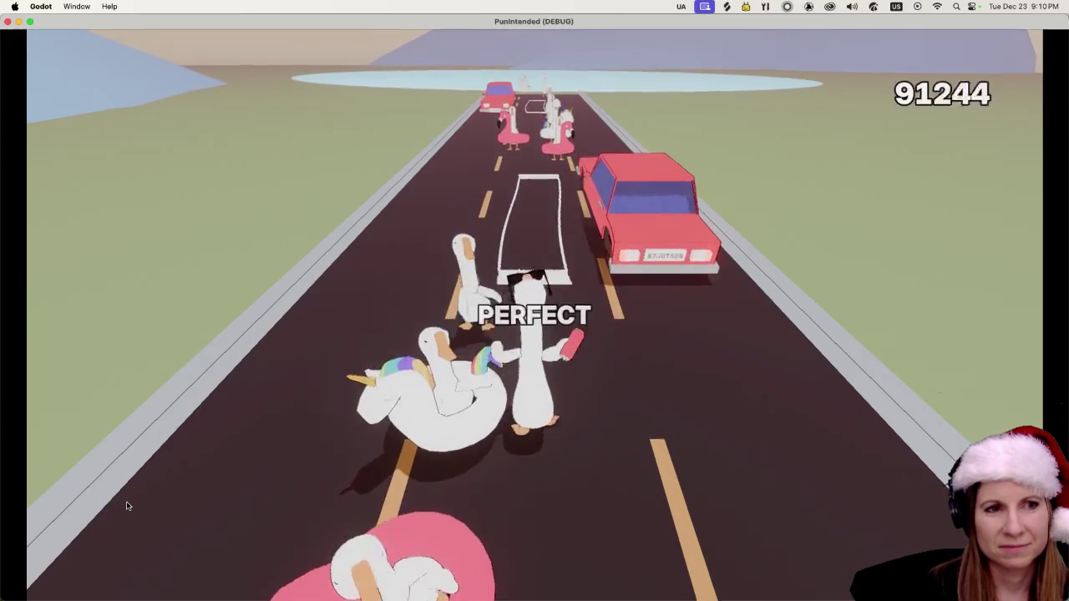
pyautogui.press('d')
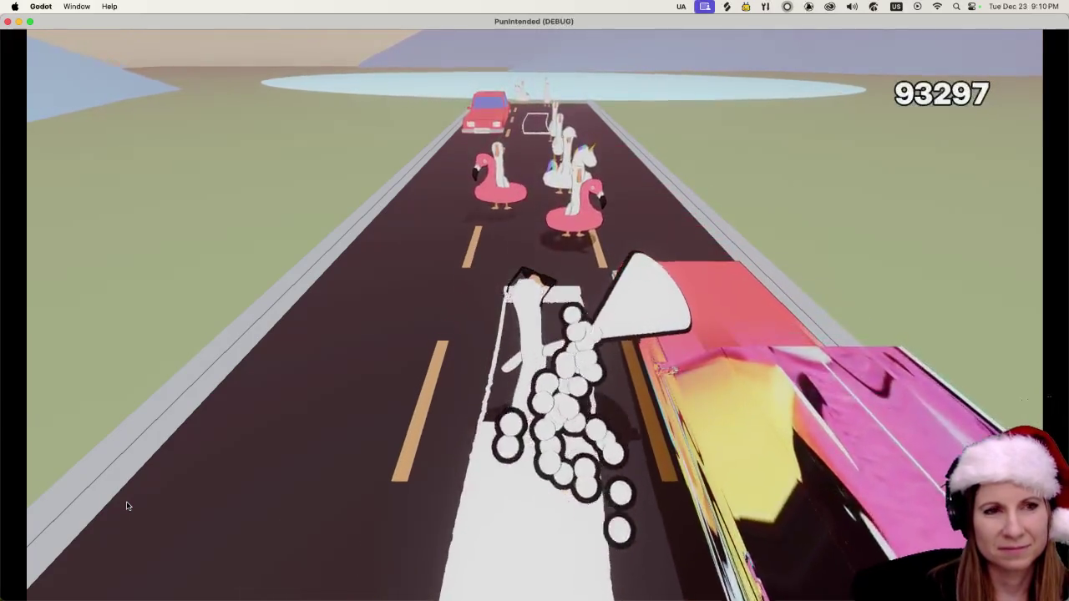
pyautogui.press('d')
pyautogui.press('d')
pyautogui.press('d')
pyautogui.press('d')
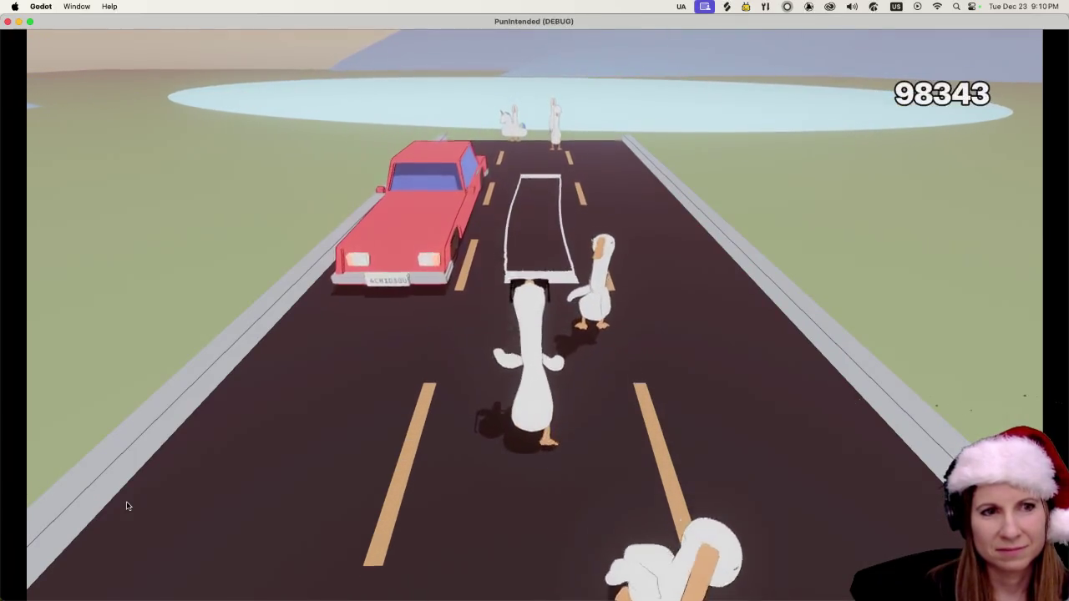
pyautogui.press('d')
pyautogui.press('d')
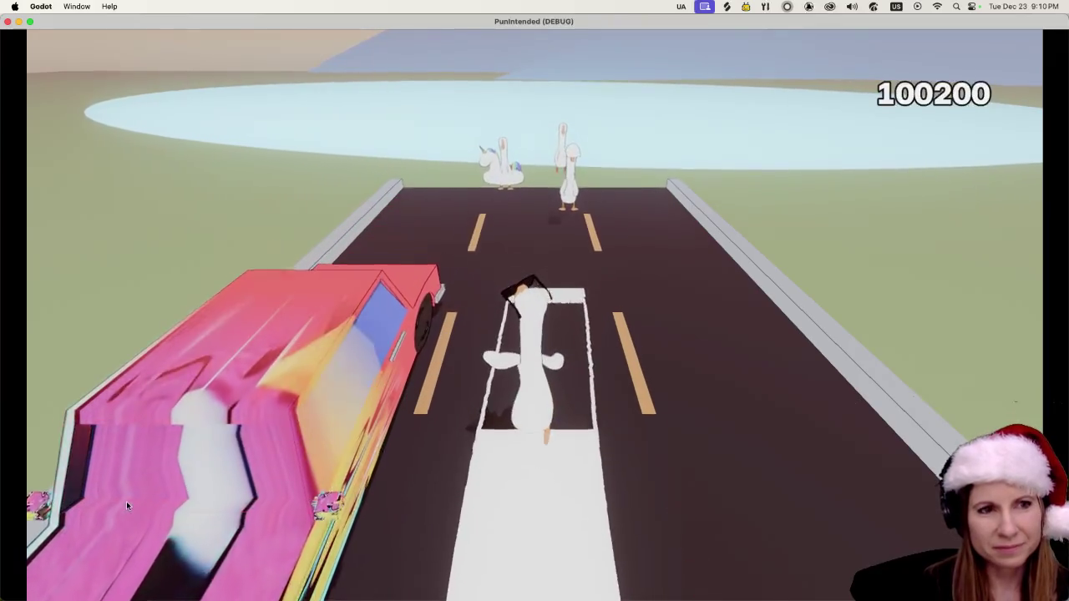
pyautogui.press('d')
pyautogui.press('d')
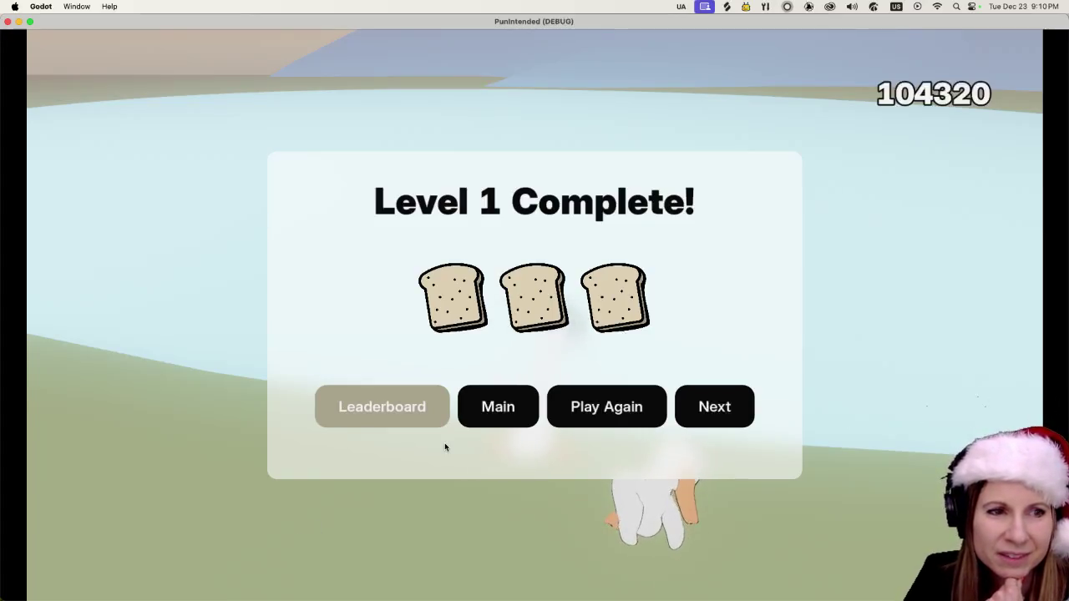
# View and dismiss the Level 1 leaderboard, then close the PunIntended (DEBUG) game window.
pyautogui.click(409, 416)
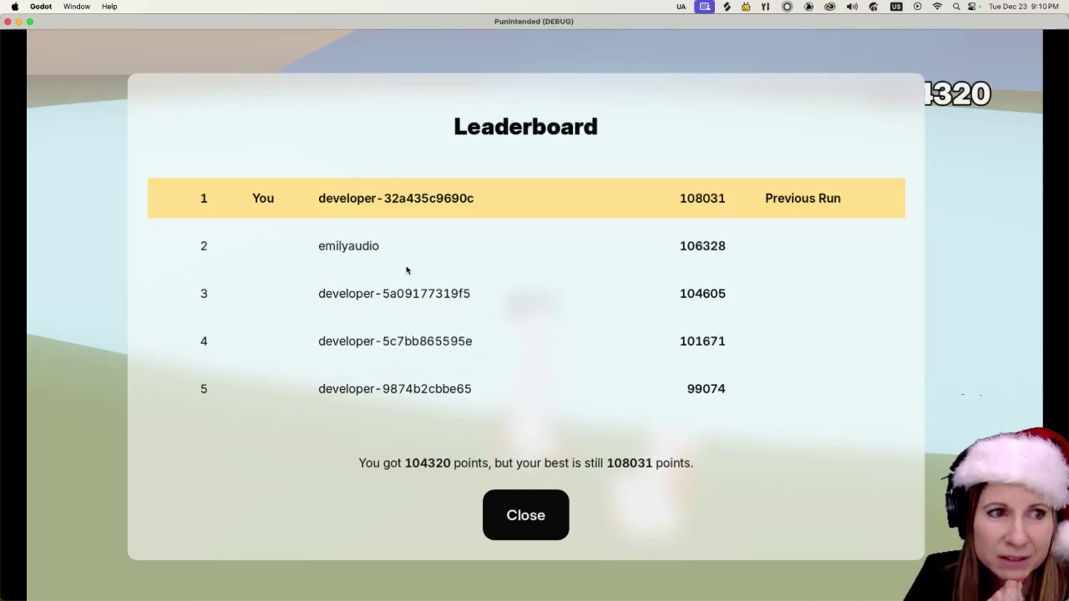
pyautogui.click(506, 526)
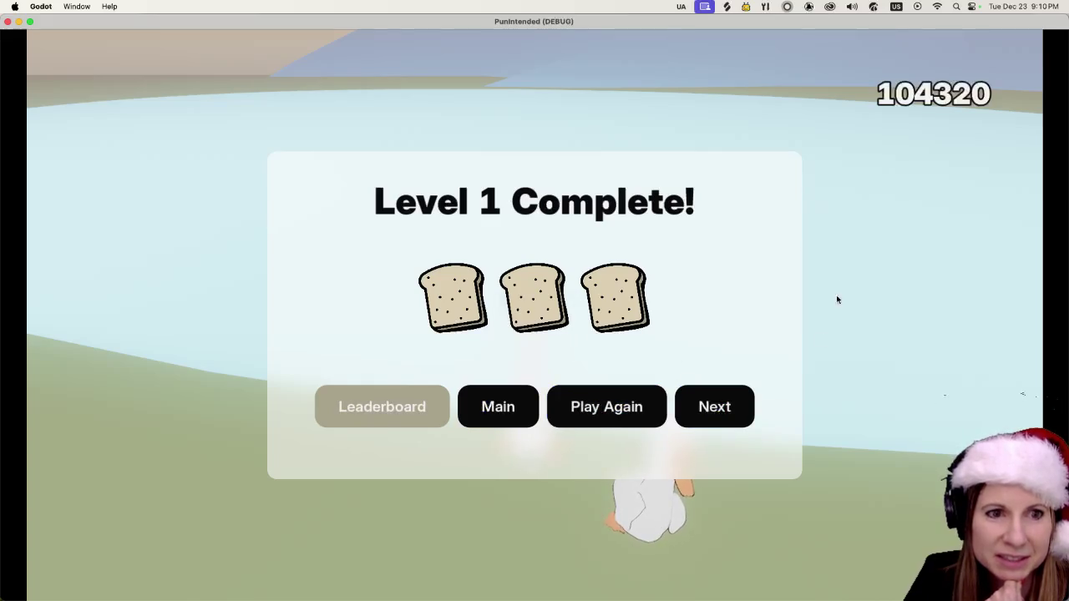
pyautogui.click(8, 22)
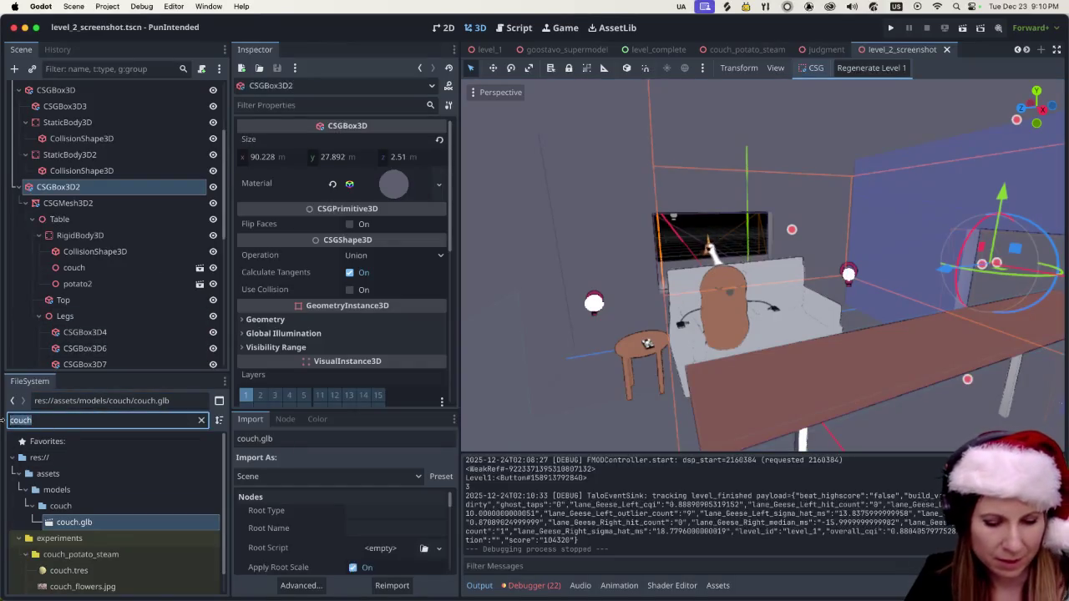
# Filter the FileSystem for 'judge', open judgment.tscn, and run it as the current scene.
pyautogui.write('judge')
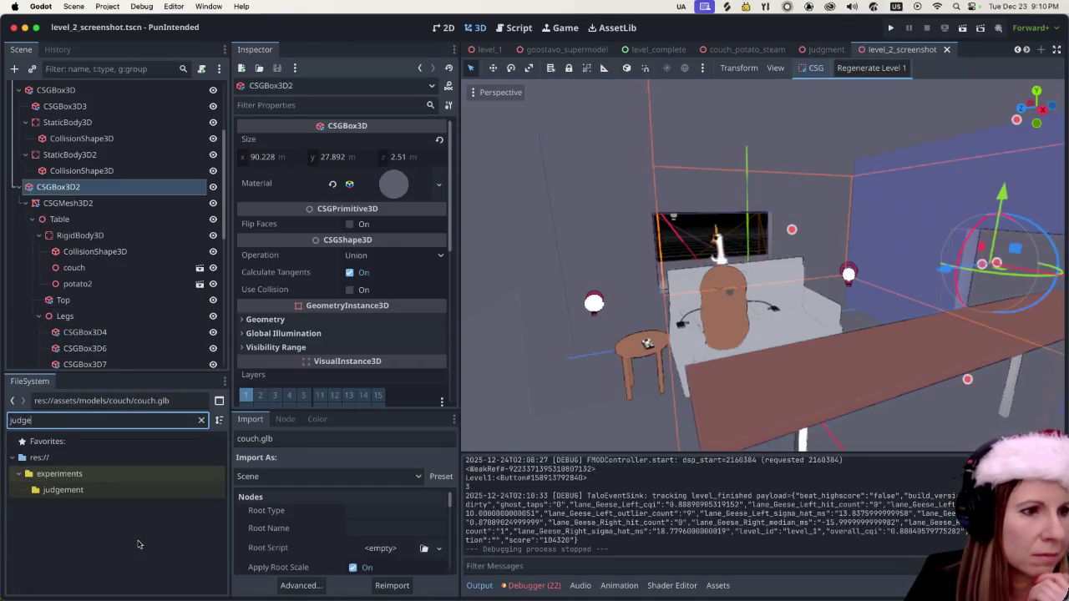
pyautogui.click(129, 493)
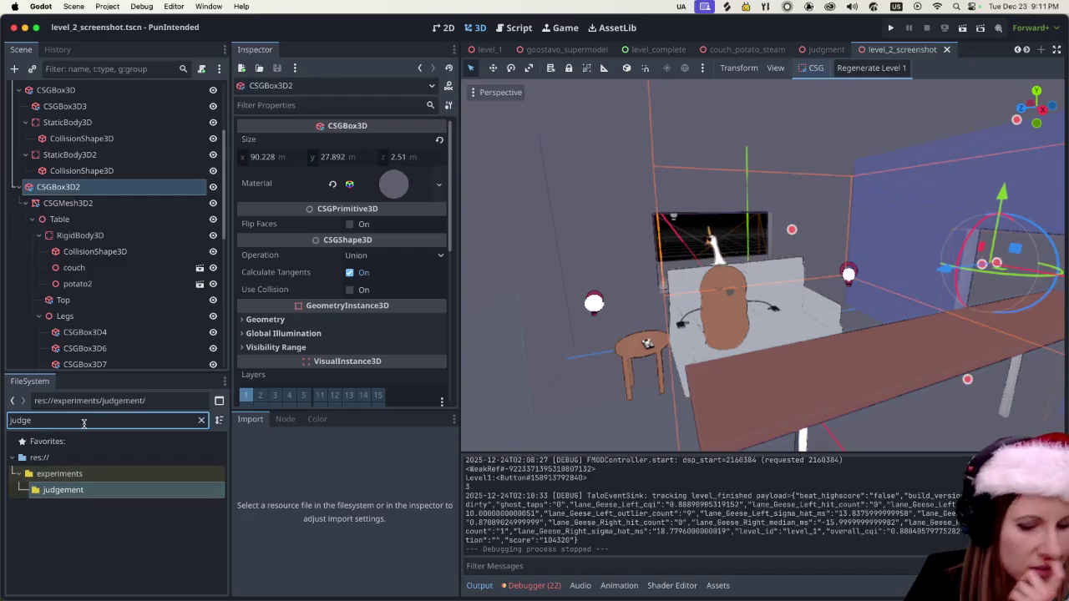
pyautogui.press('BackSpace')
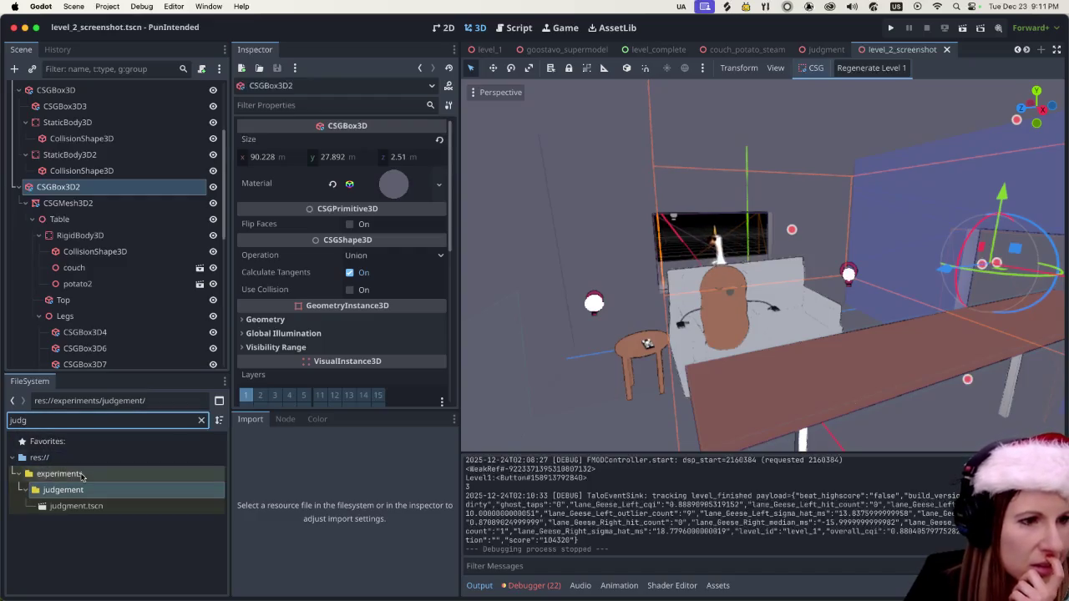
pyautogui.doubleClick(79, 506)
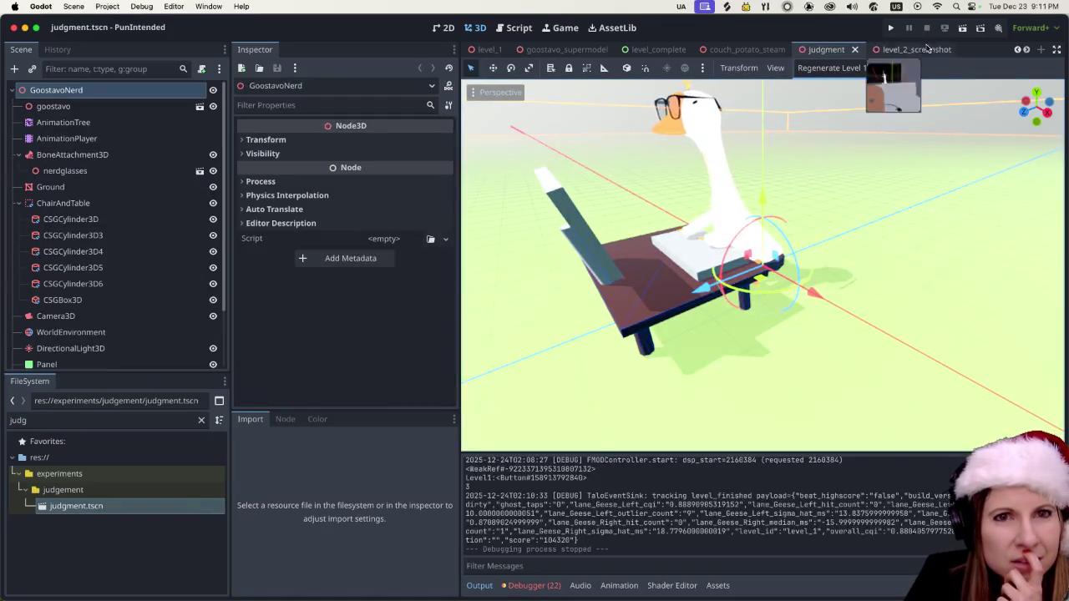
pyautogui.click(963, 28)
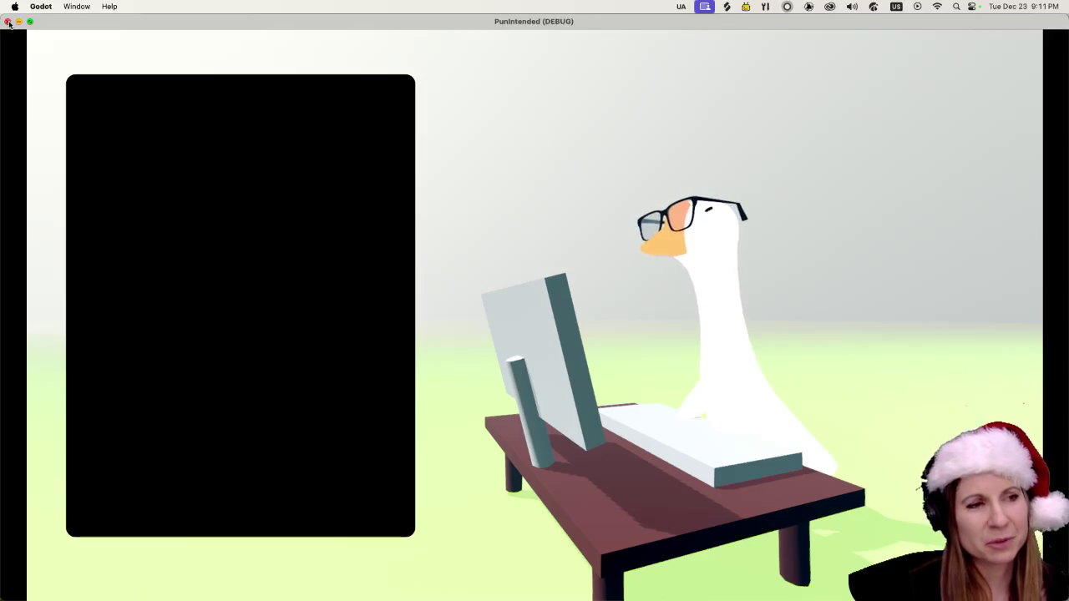
# Close the PunIntended (DEBUG) window running the judgment scene.
pyautogui.click(9, 23)
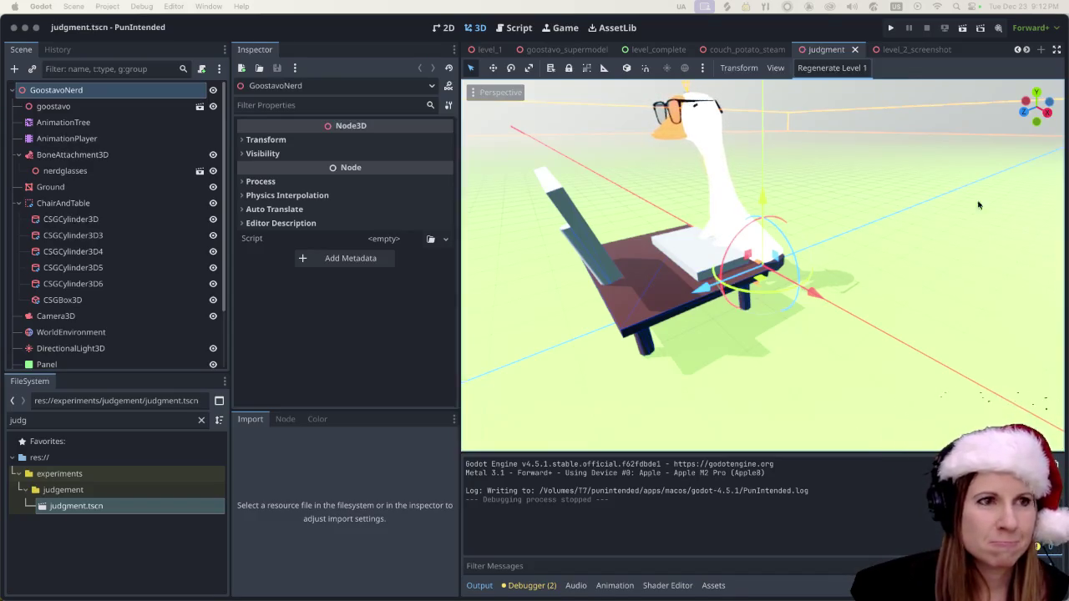
pyautogui.click(348, 37)
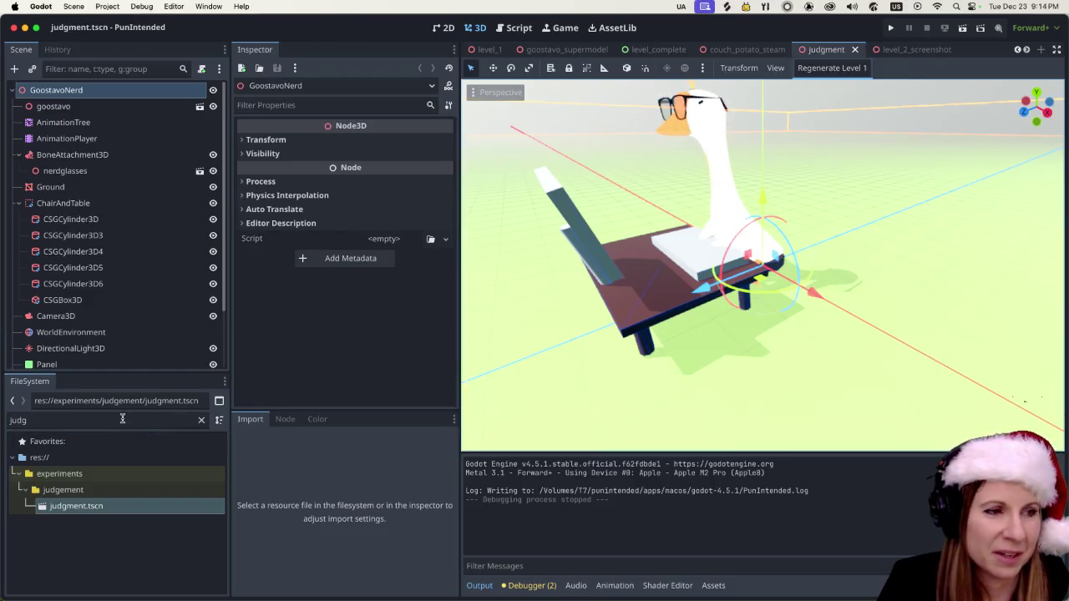
# Filter the FileSystem for 'level' and open level_2_screenshot.tscn.
pyautogui.moveTo(122, 419)
pyautogui.mouseDown()
pyautogui.moveTo(47, 422)
pyautogui.moveTo(4, 408)
pyautogui.mouseUp()
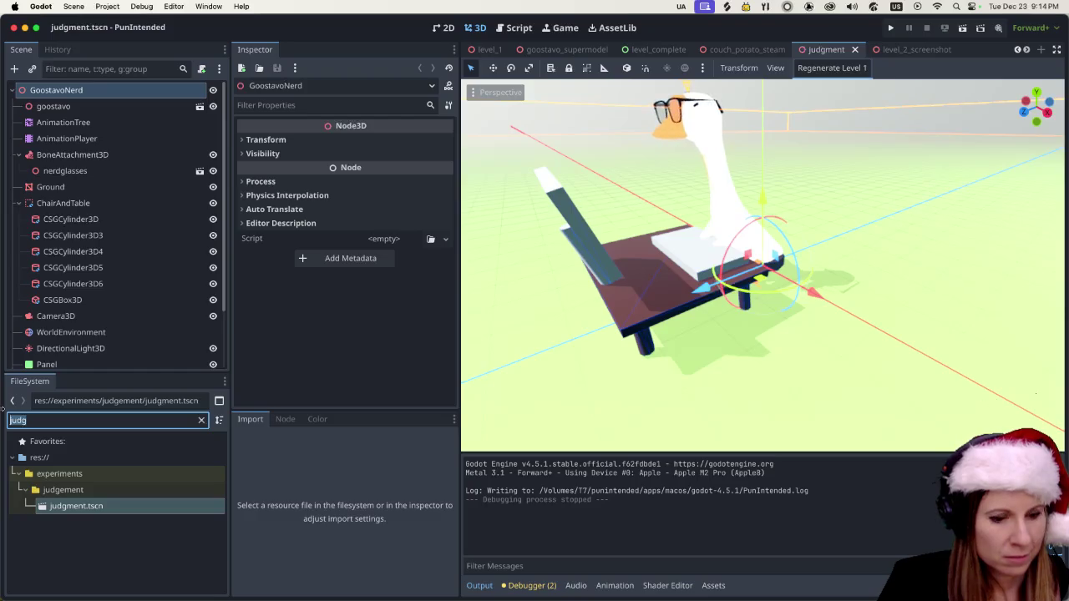
pyautogui.write('couch')
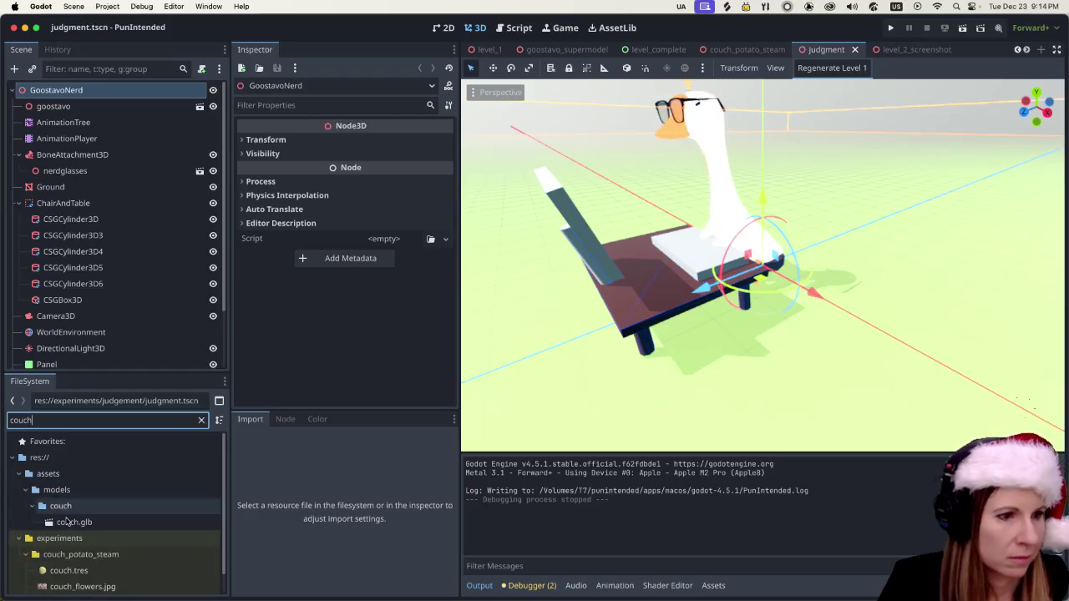
pyautogui.scroll(-1, 150, 551)
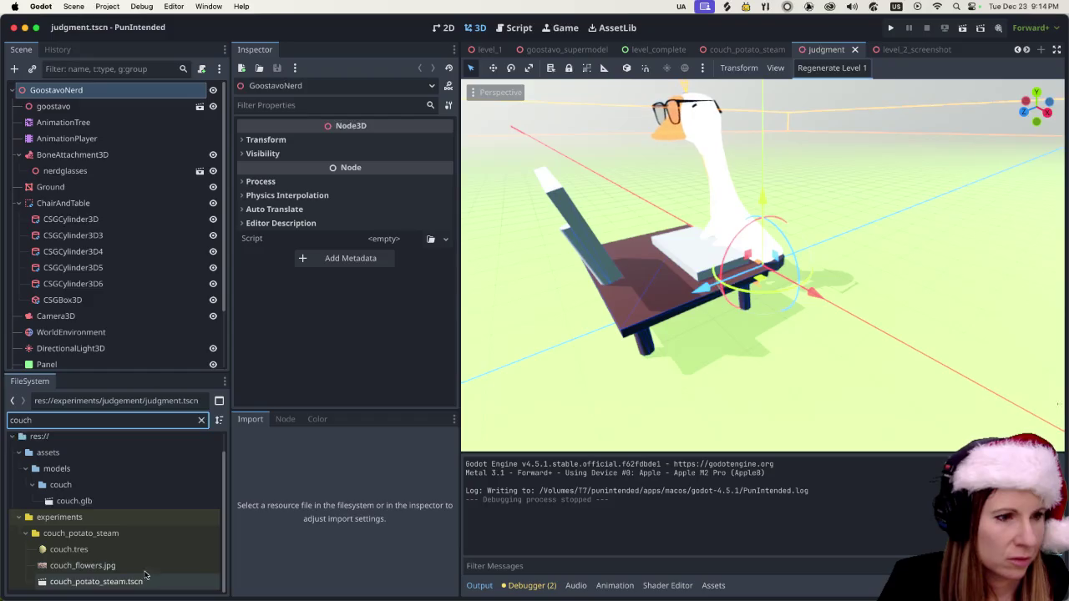
pyautogui.press('BackSpace')
pyautogui.press('BackSpace')
pyautogui.press('BackSpace')
pyautogui.write('level')
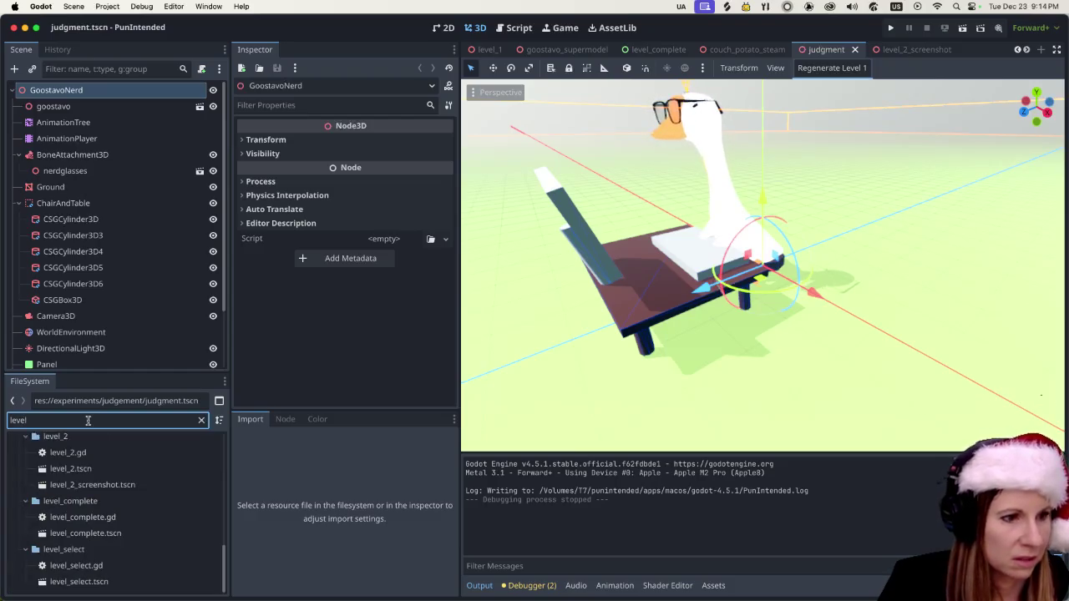
pyautogui.doubleClick(129, 487)
# Orbit the couch room and run the current scene to watch the fruit drop.
pyautogui.scroll(-3, 828, 359)
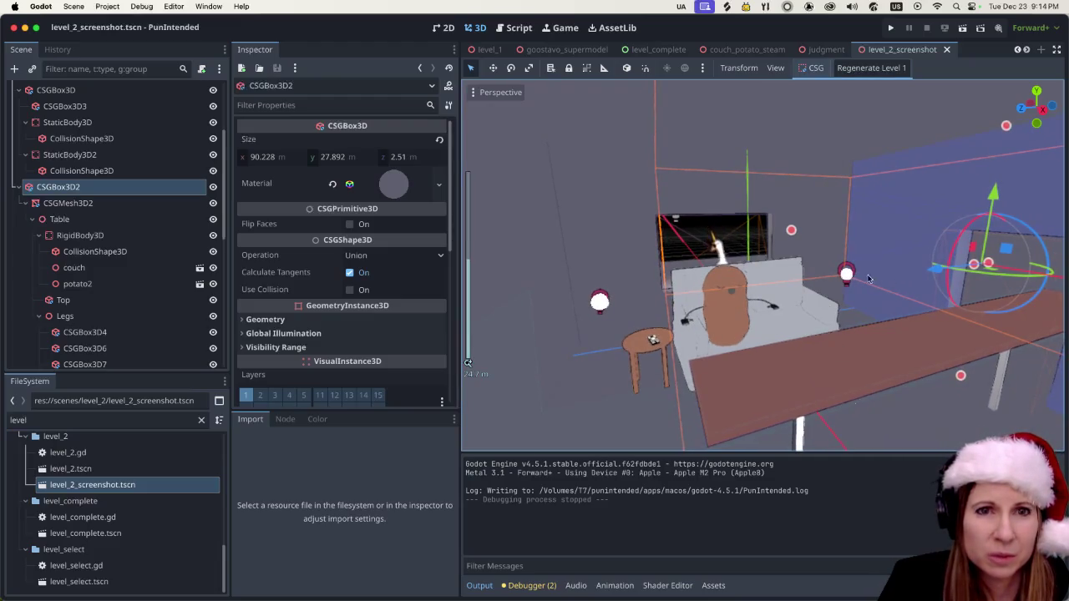
pyautogui.moveTo(871, 278); pyautogui.dragTo(823, 296)
pyautogui.click(963, 30)
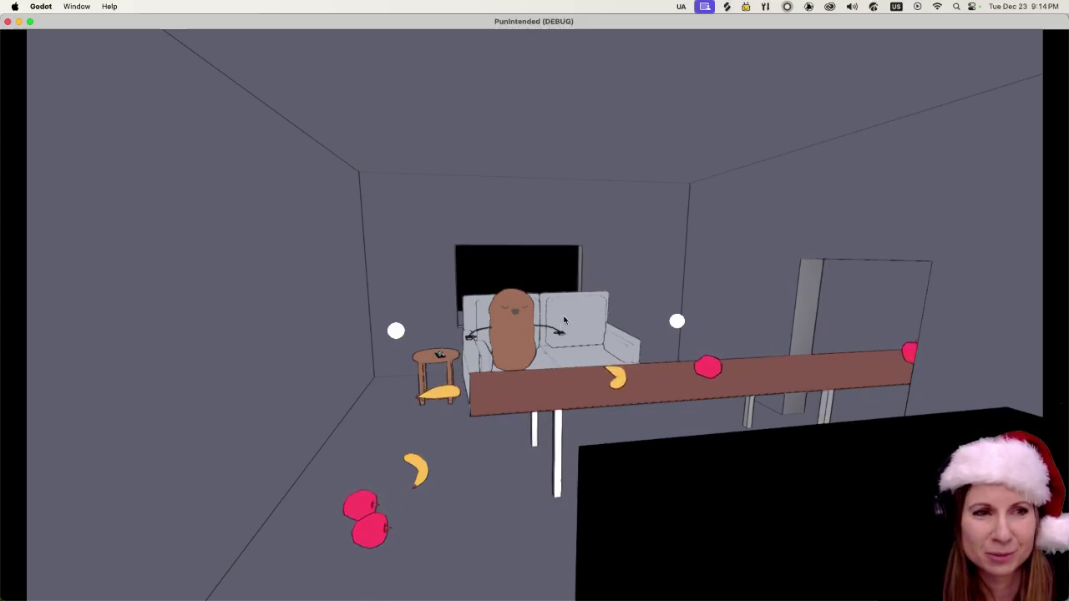
# Close the game window and orbit and zoom in on the couch in the editor viewport.
pyautogui.click(7, 22)
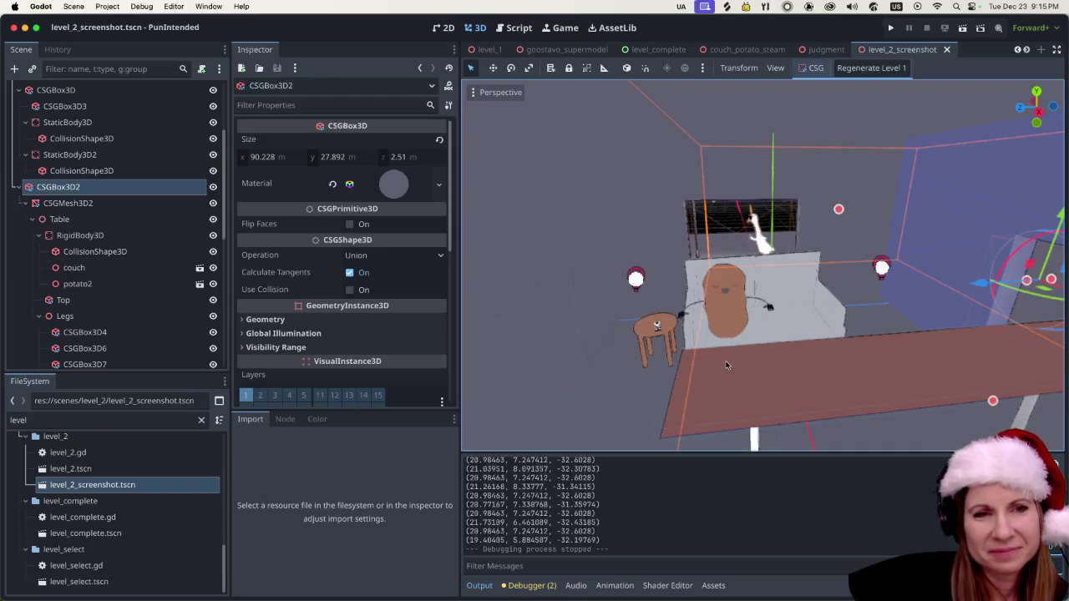
pyautogui.scroll(3, 725, 359)
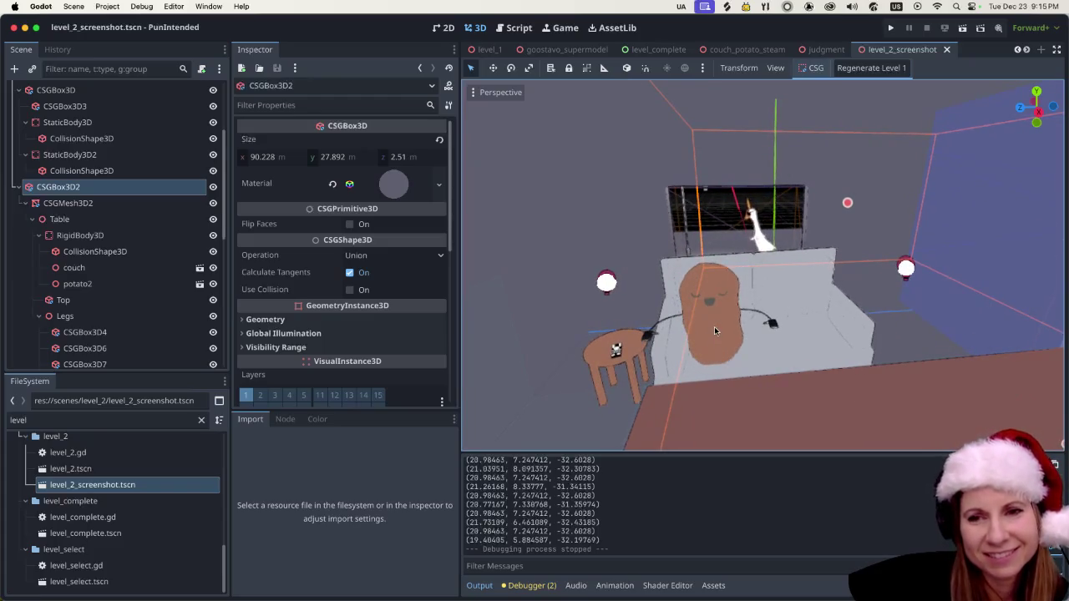
pyautogui.moveTo(716, 332); pyautogui.dragTo(765, 301)
pyautogui.scroll(-3, 764, 301)
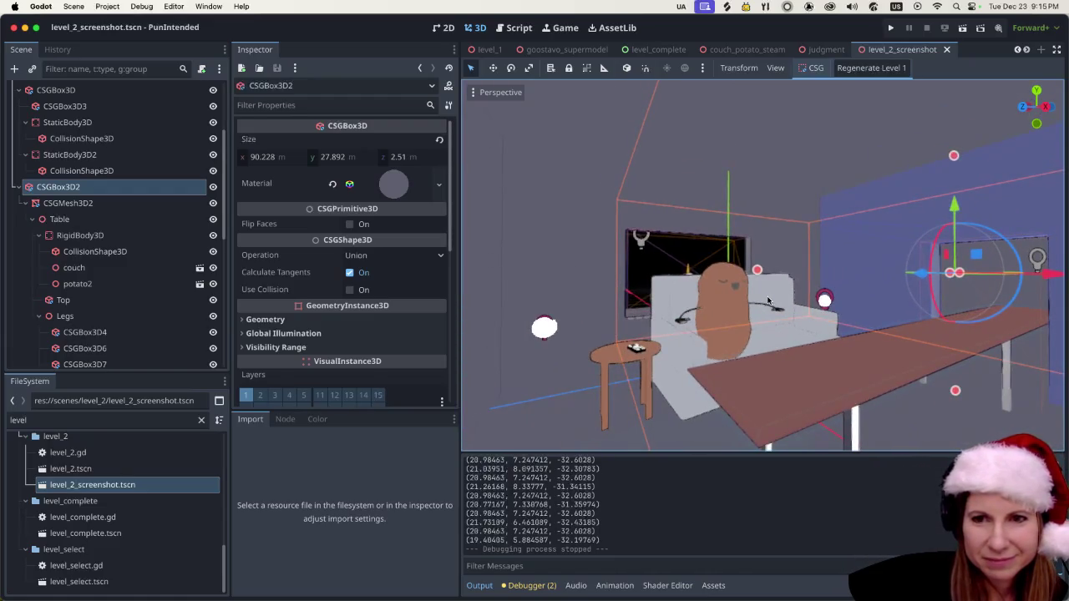
pyautogui.scroll(-2, 769, 300)
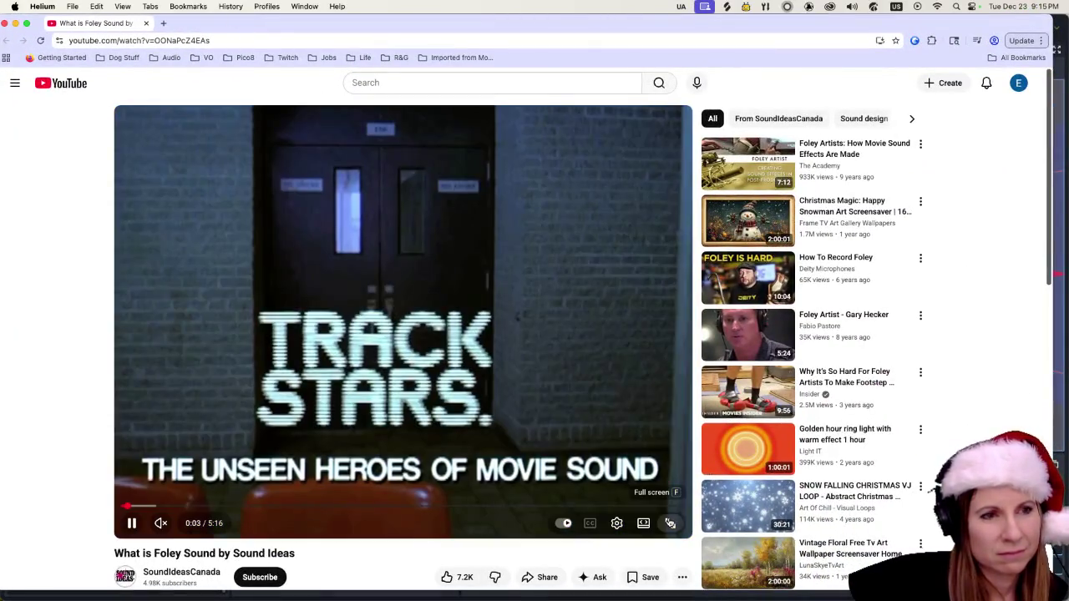
# Play 'What is Foley Sound' full screen and unmuted from 0:39, then exit and close Helium.
pyautogui.click(670, 522)
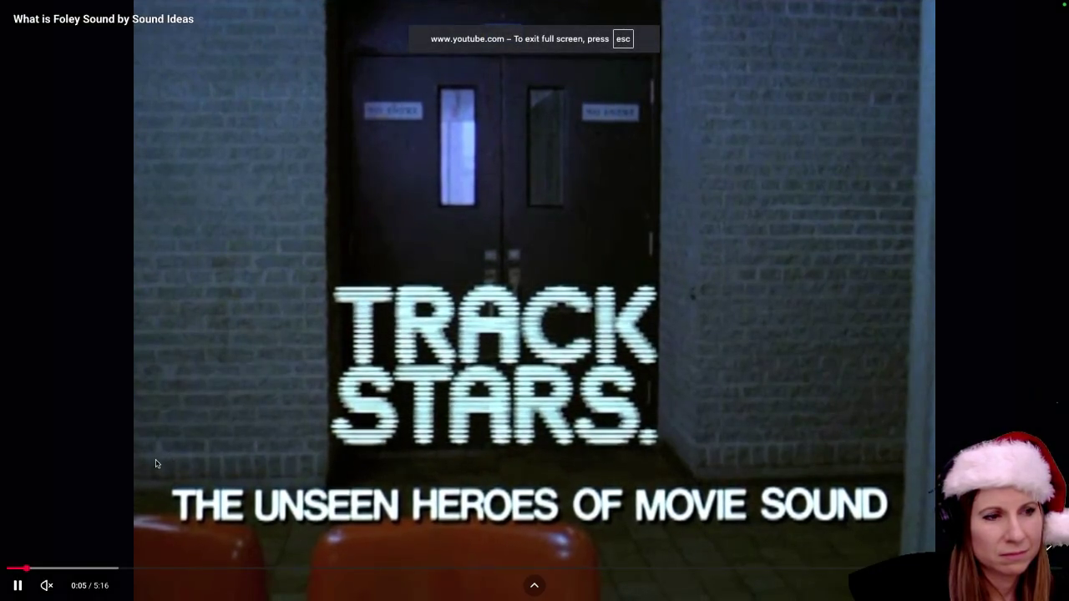
pyautogui.click(69, 588)
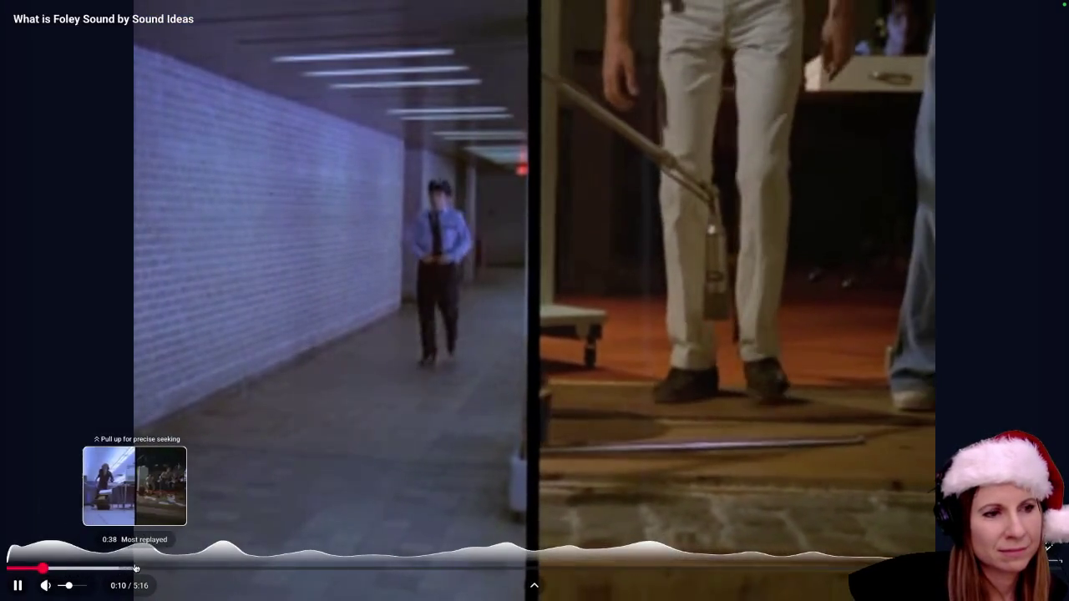
pyautogui.click(136, 569)
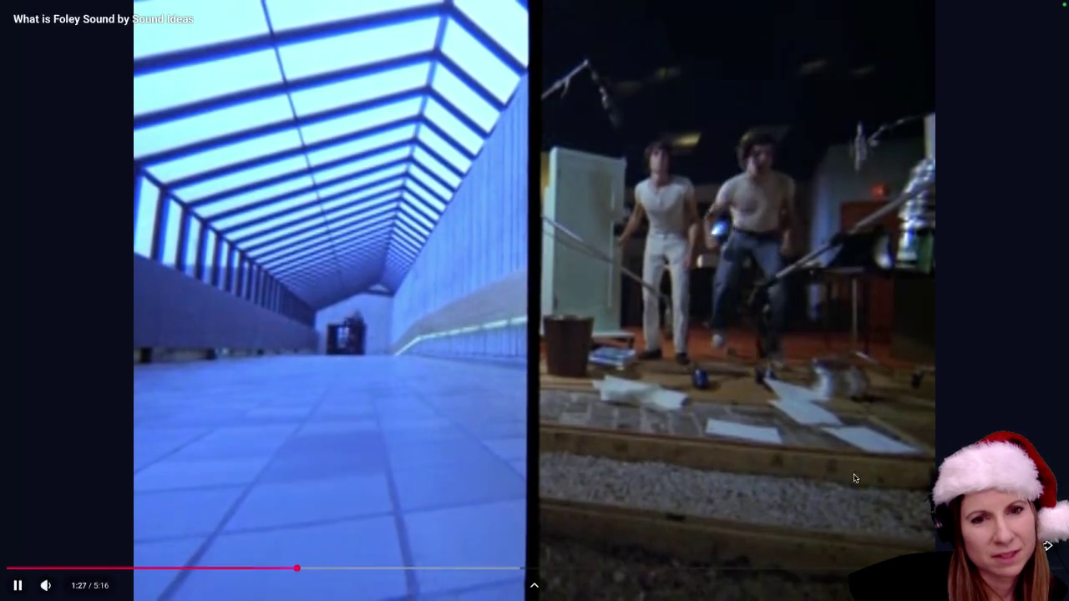
pyautogui.press('Escape')
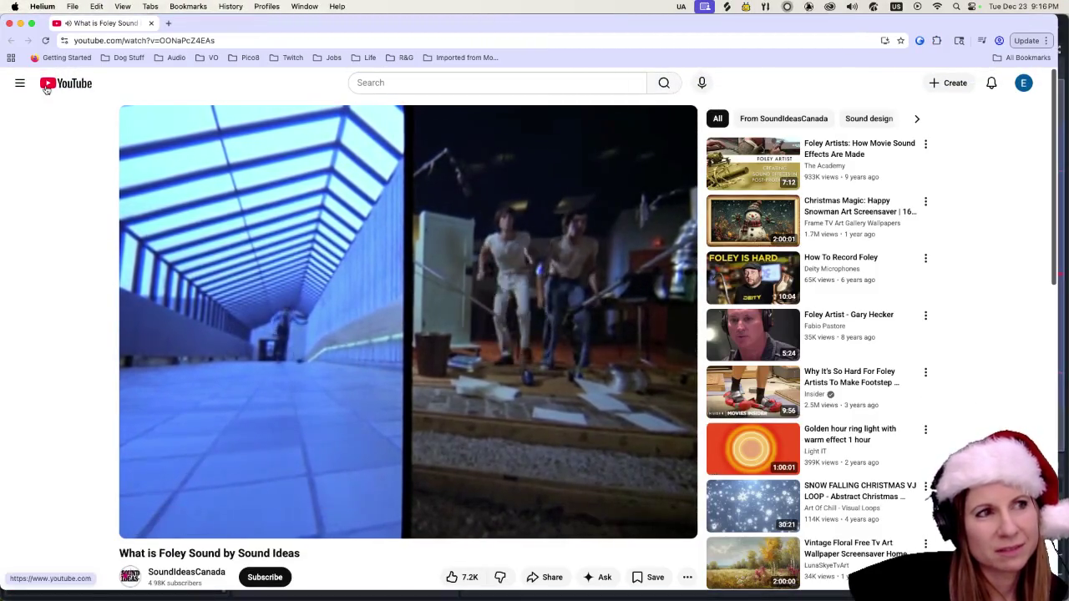
pyautogui.click(9, 24)
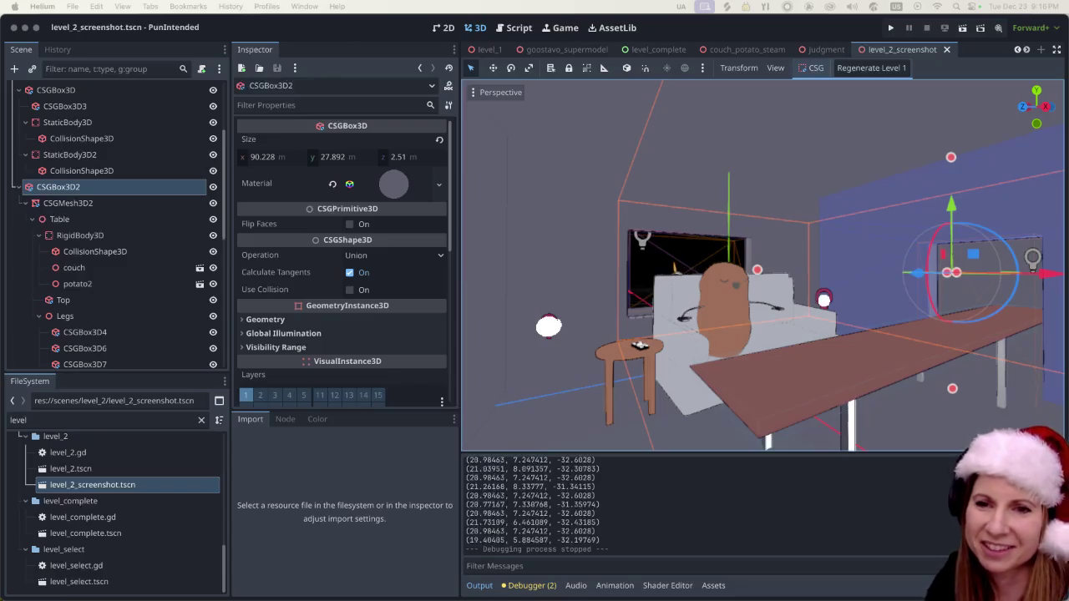
pyautogui.click(378, 33)
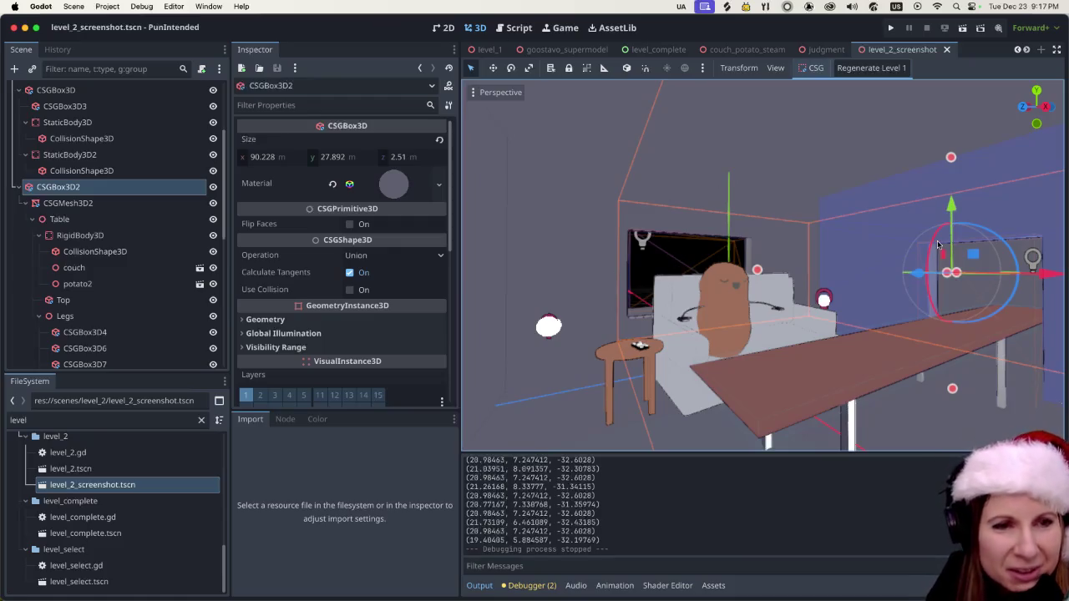
pyautogui.scroll(4, 868, 342)
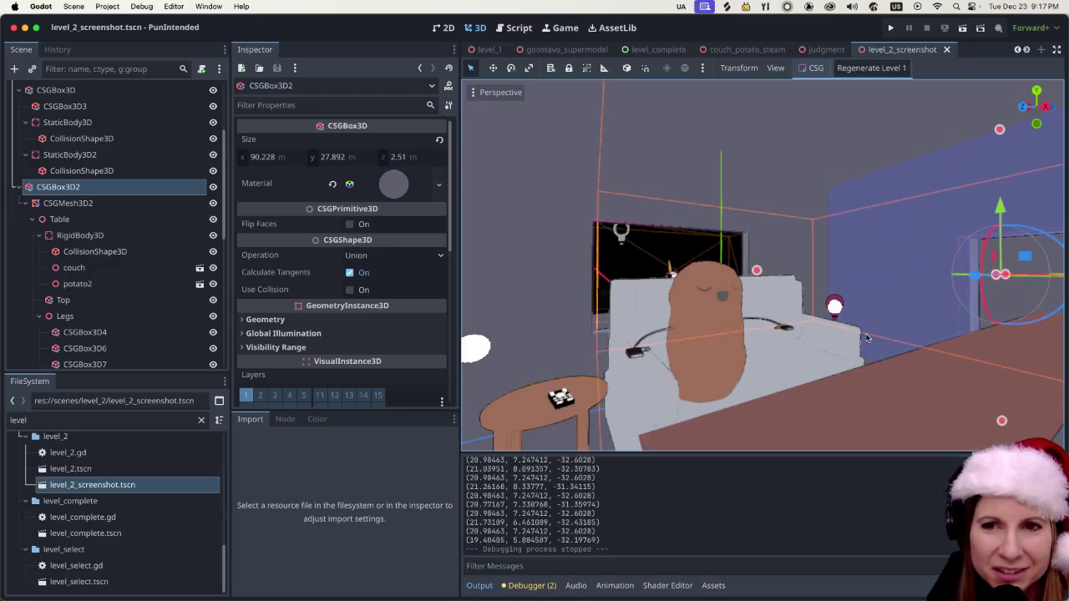
# Zoom around the level_2_screenshot room and select the couch mesh.
pyautogui.scroll(4, 867, 338)
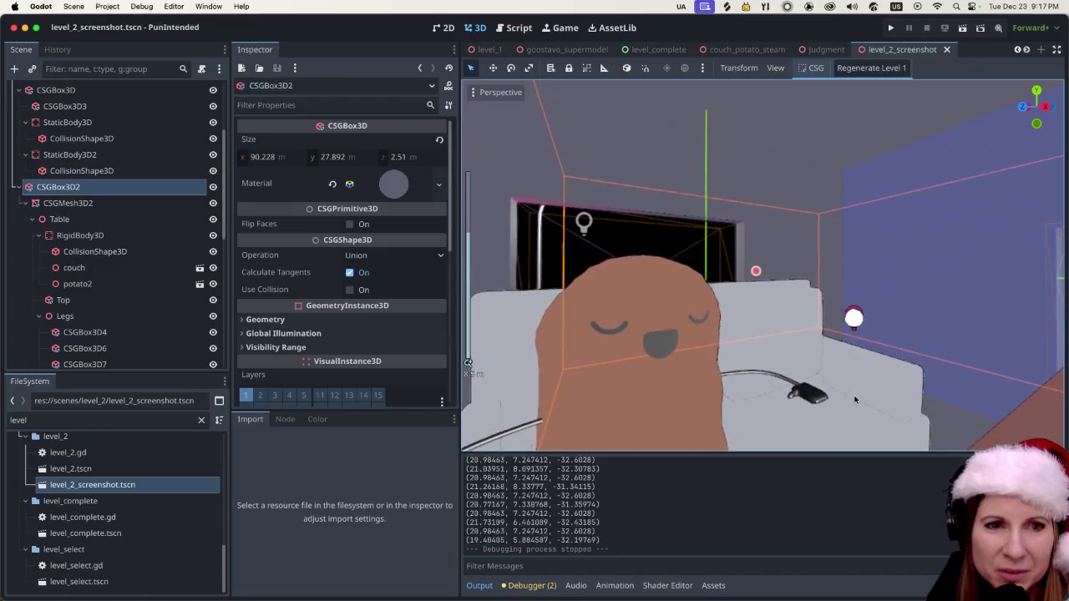
pyautogui.hscroll(-5, 849, 365)
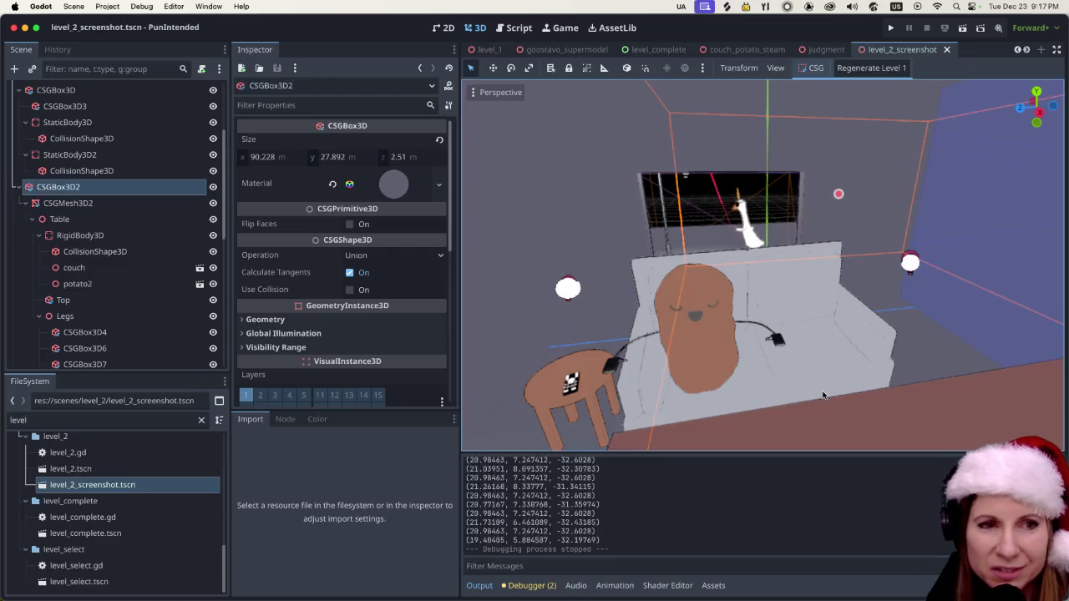
pyautogui.scroll(2, 823, 396)
pyautogui.scroll(2, 823, 396)
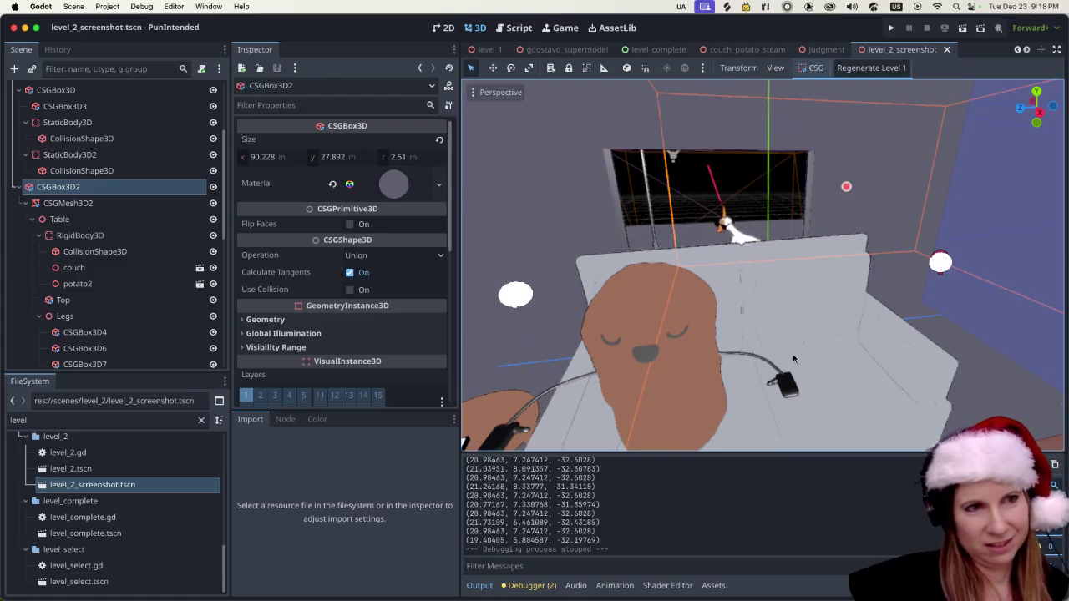
pyautogui.scroll(-3, 783, 342)
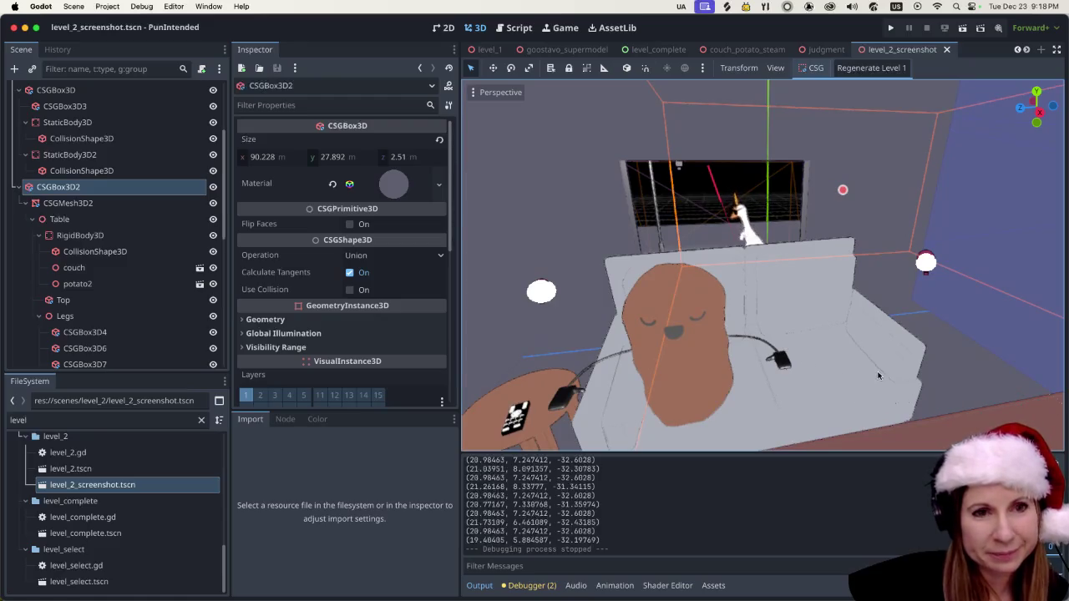
pyautogui.scroll(-4, 781, 359)
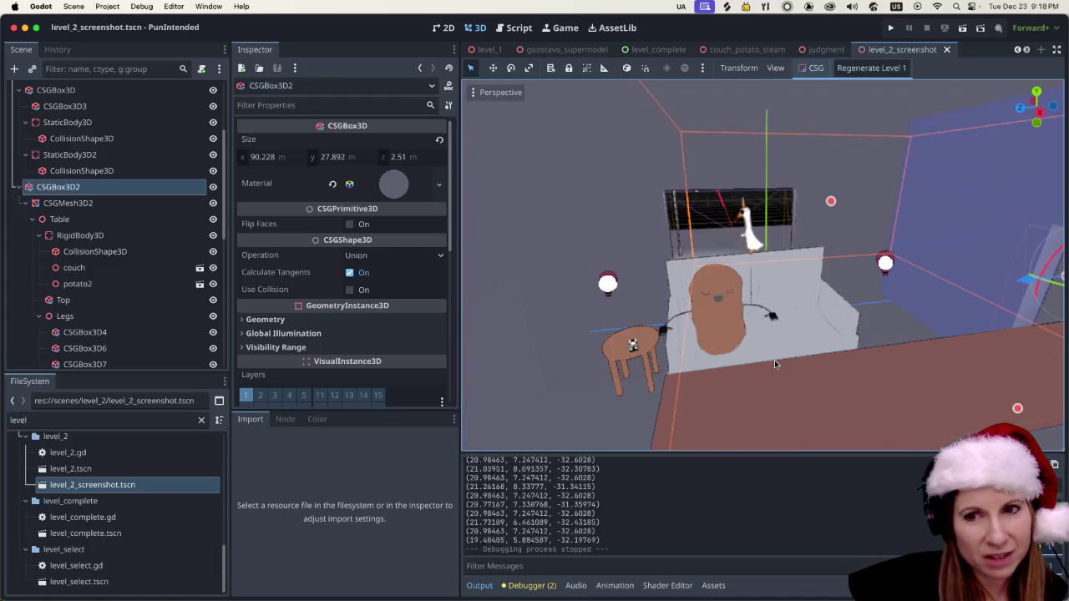
pyautogui.scroll(2, 773, 362)
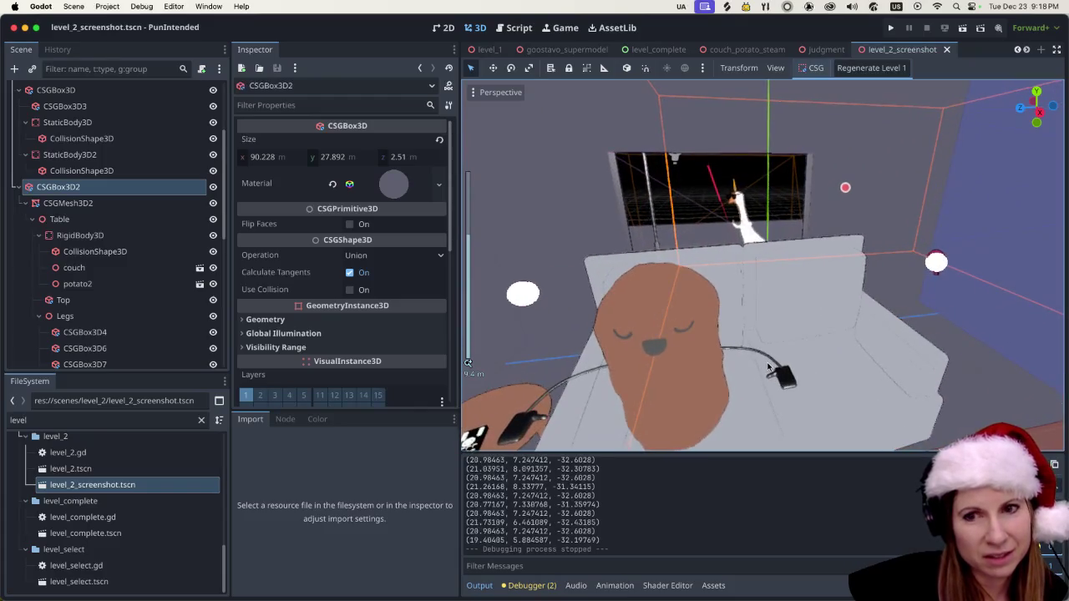
pyautogui.scroll(3, 761, 365)
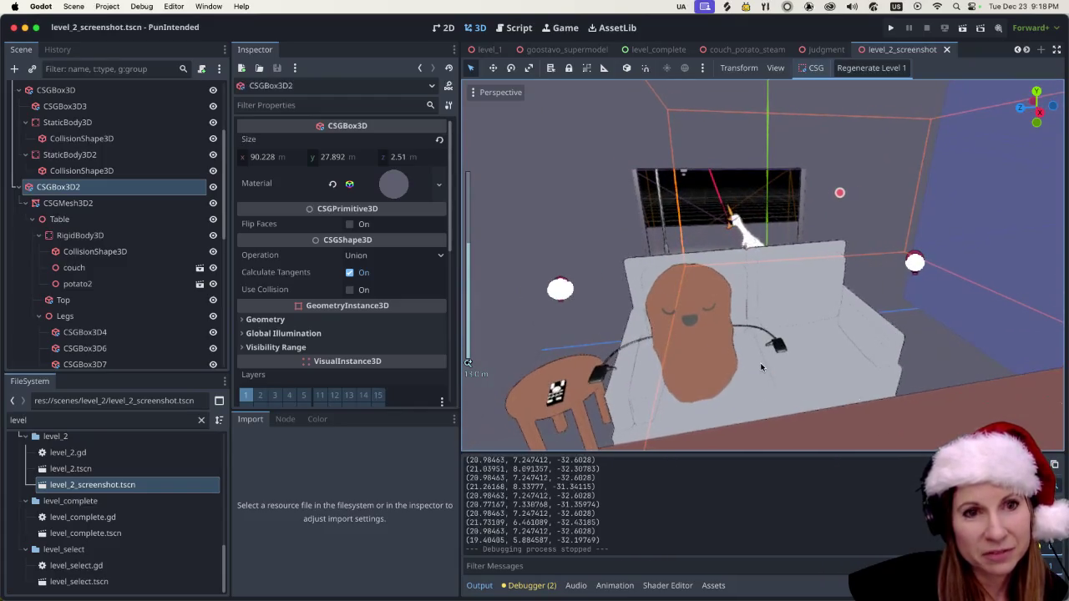
pyautogui.scroll(-3, 756, 373)
pyautogui.scroll(4, 746, 375)
pyautogui.scroll(-2, 747, 398)
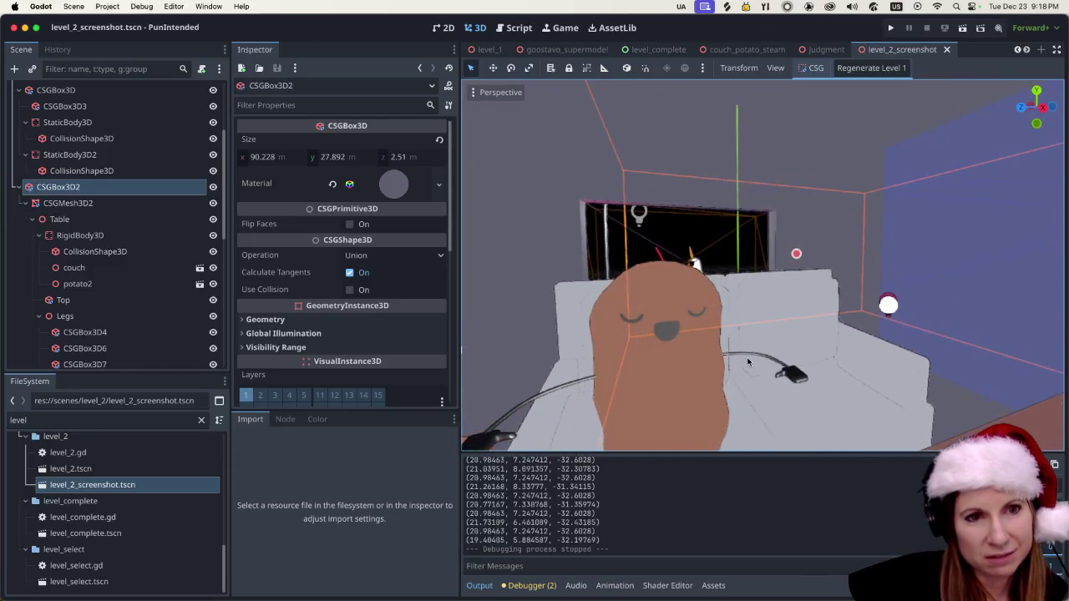
pyautogui.scroll(-2, 740, 364)
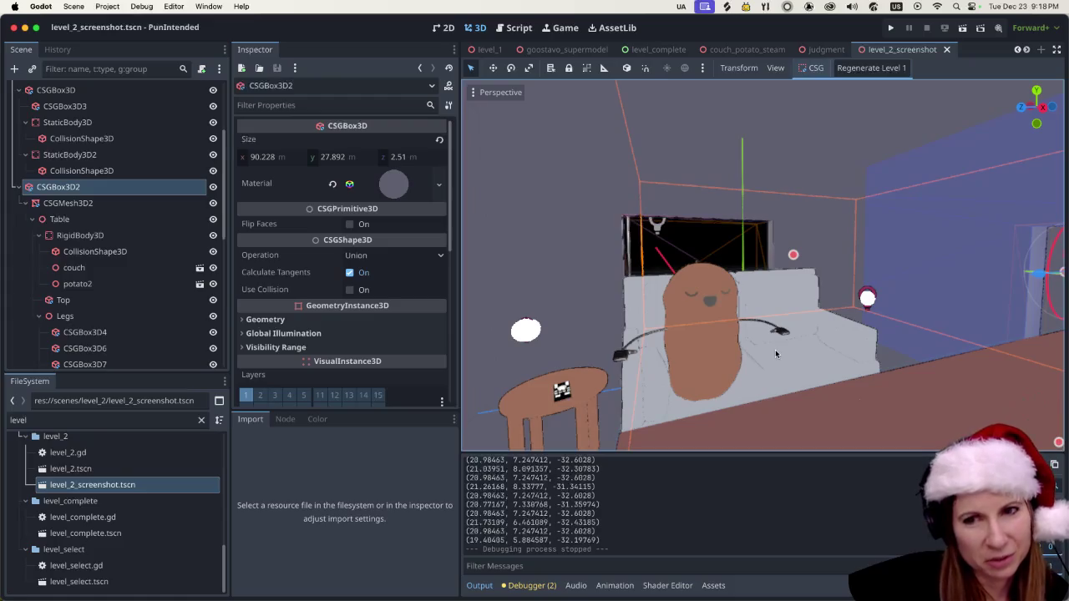
pyautogui.scroll(3, 778, 347)
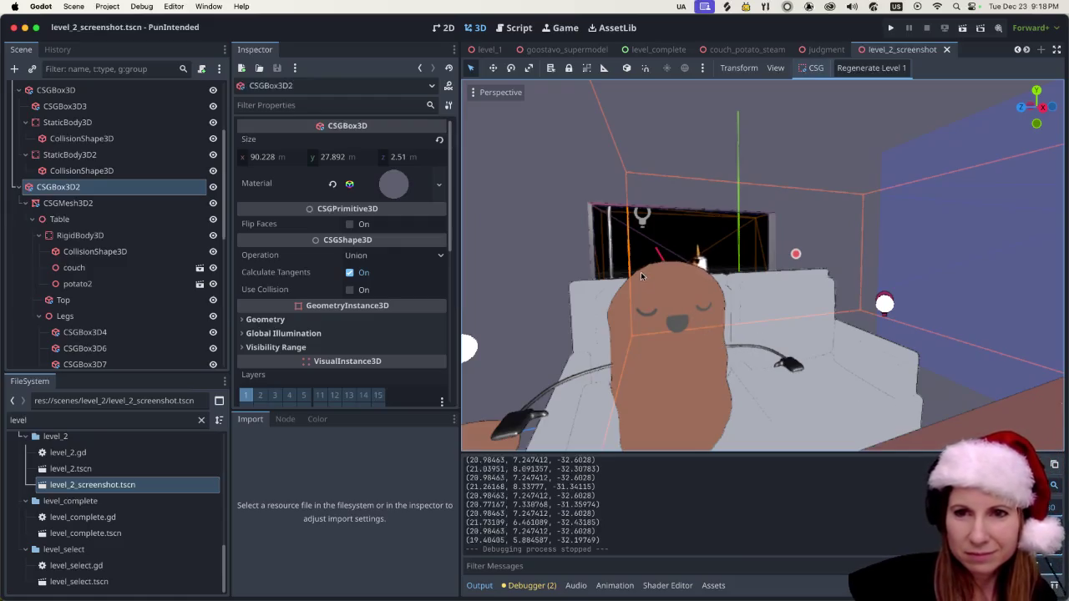
pyautogui.scroll(-5, 669, 322)
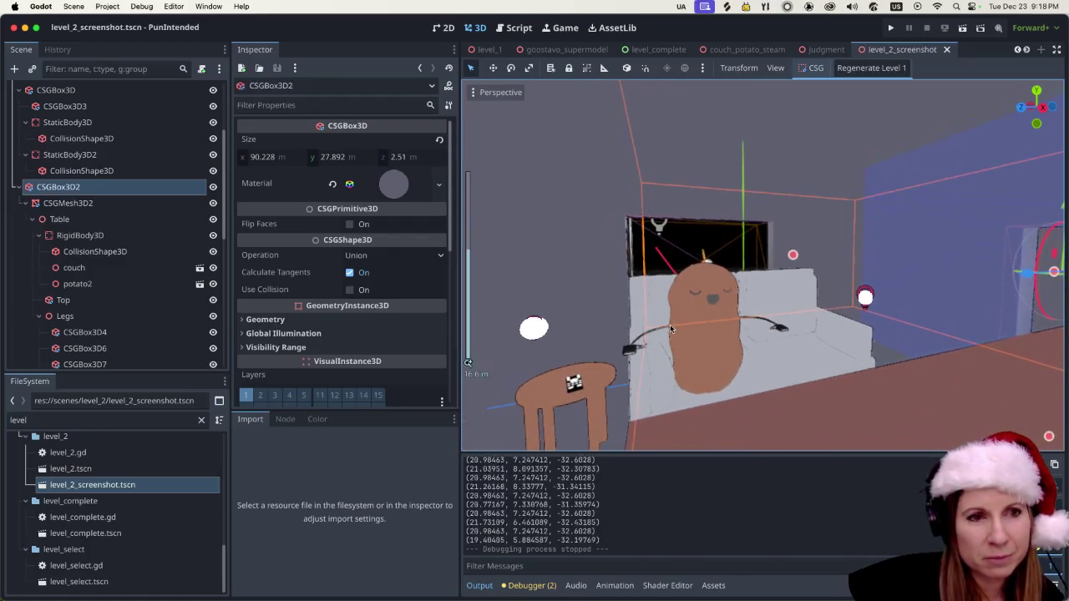
pyautogui.scroll(5, 669, 325)
pyautogui.scroll(-5, 669, 324)
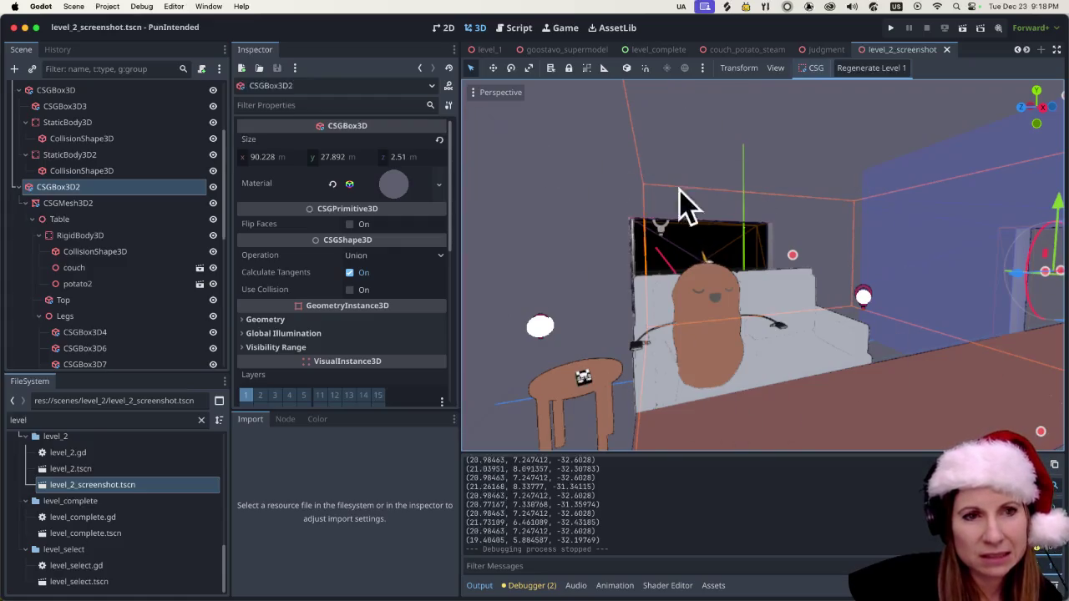
pyautogui.scroll(3, 718, 347)
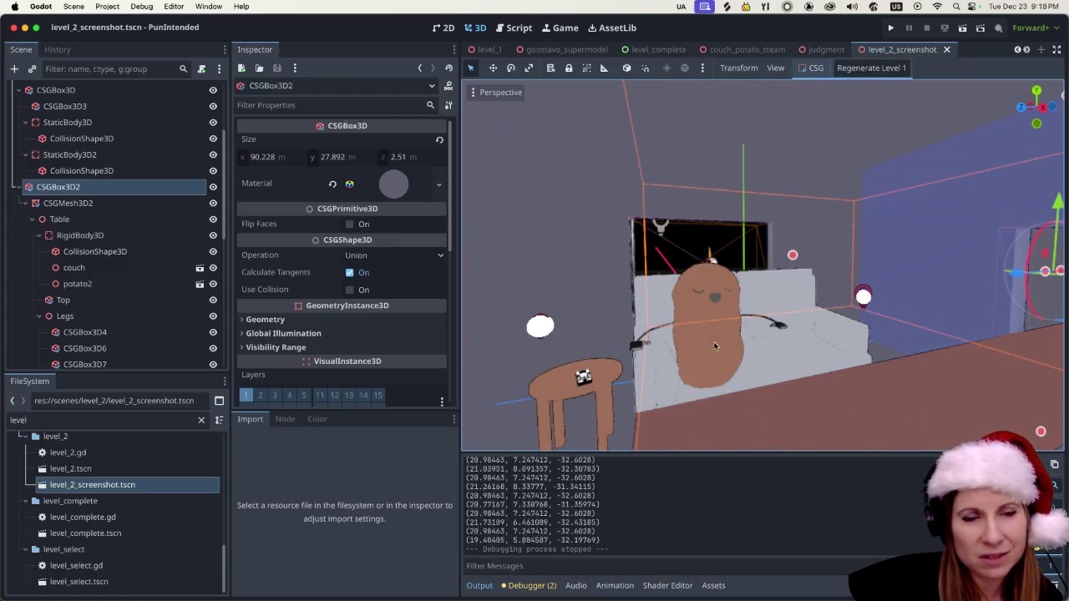
pyautogui.scroll(-5, 724, 351)
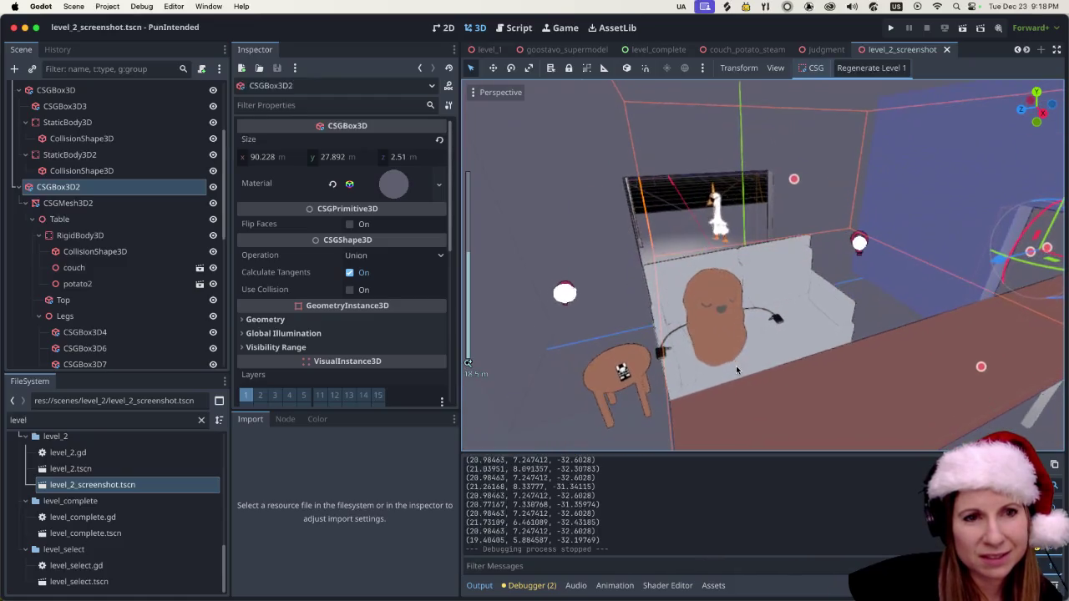
pyautogui.scroll(3, 765, 360)
pyautogui.click(704, 387)
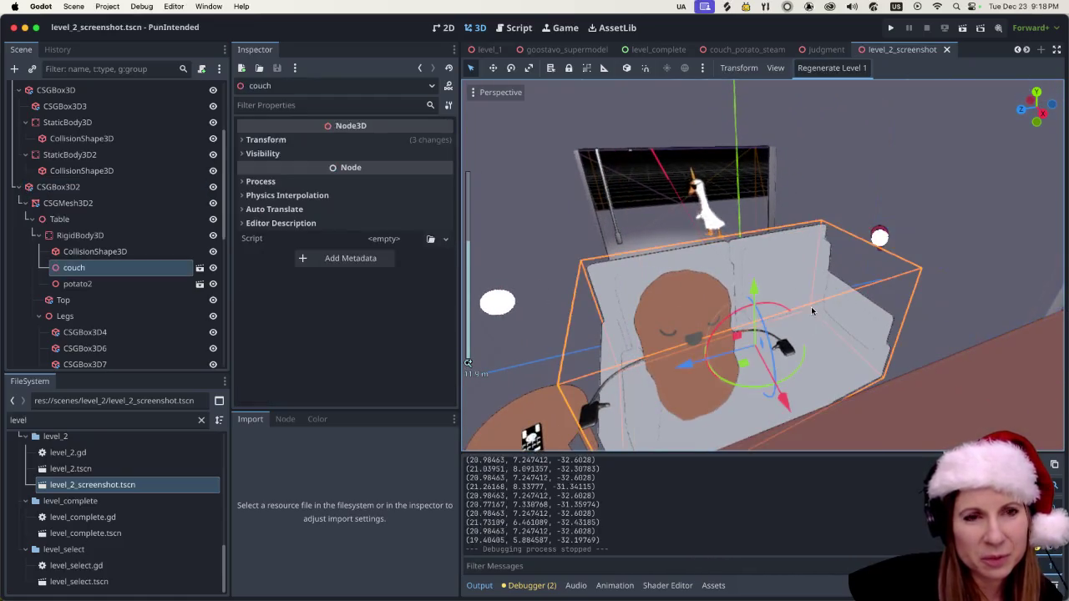
pyautogui.scroll(3, 703, 387)
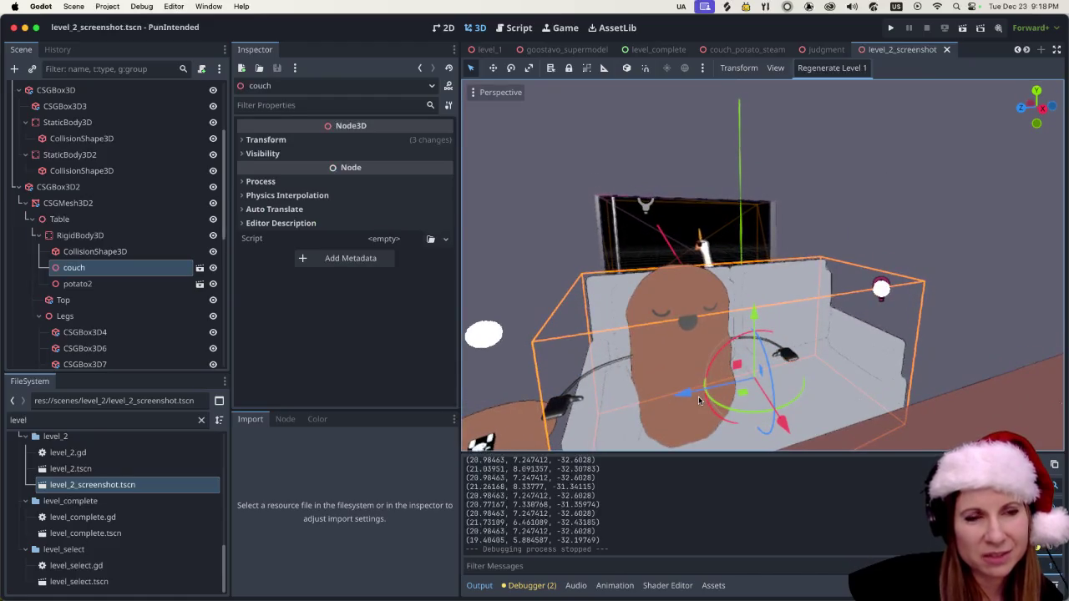
pyautogui.scroll(2, 699, 396)
pyautogui.scroll(2, 698, 399)
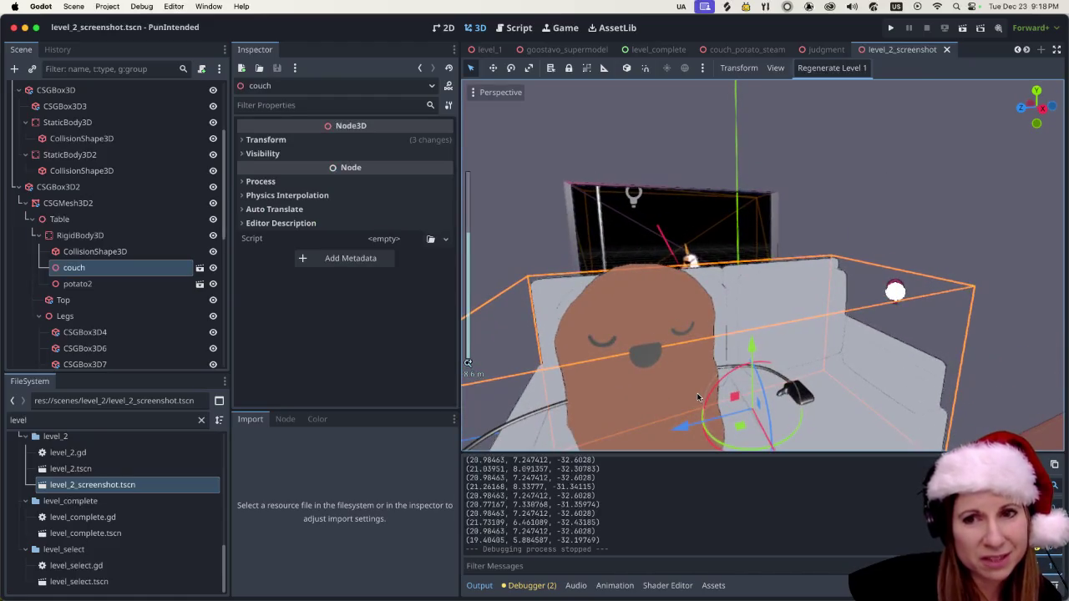
pyautogui.scroll(-3, 693, 392)
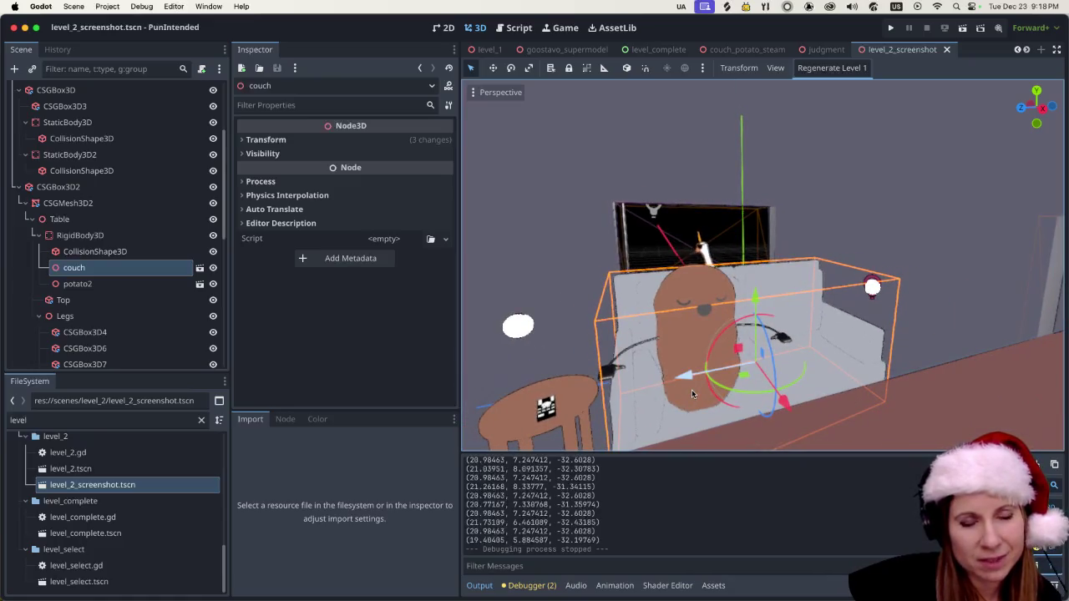
pyautogui.scroll(3, 802, 317)
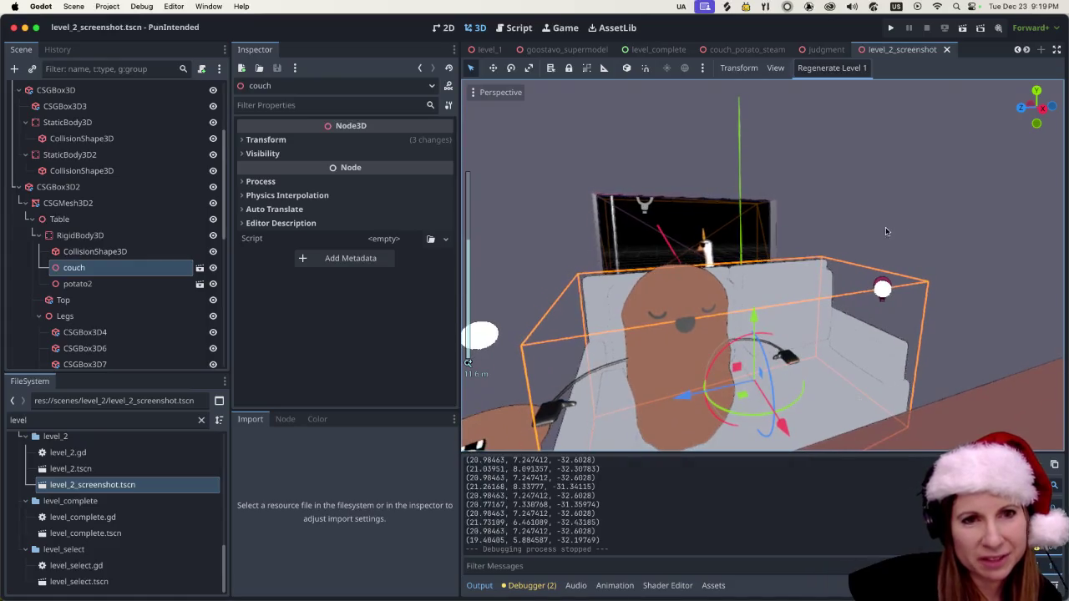
pyautogui.click(861, 254)
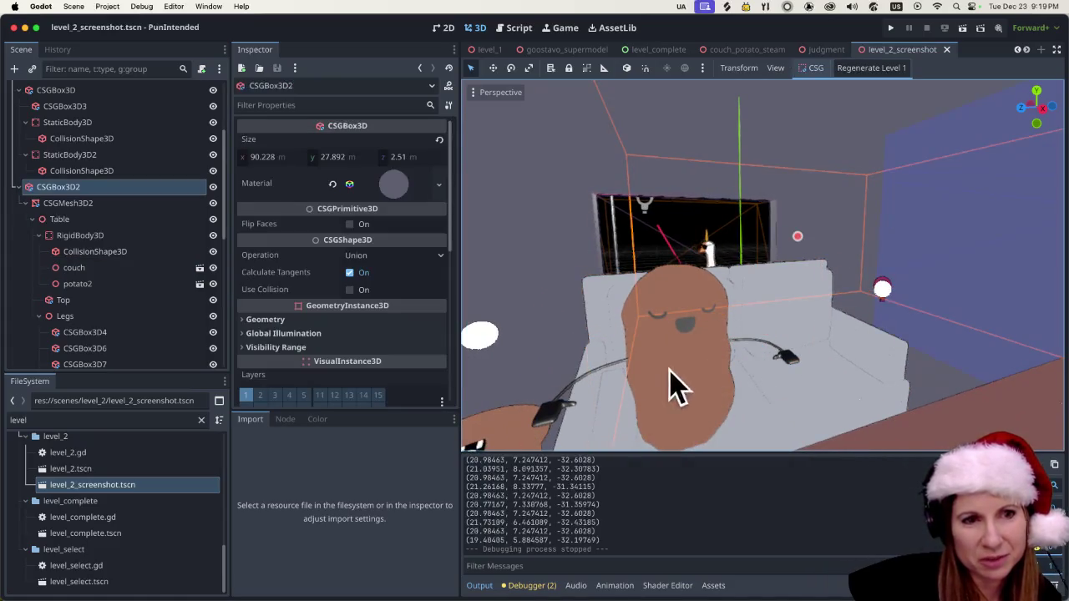
pyautogui.scroll(3, 650, 358)
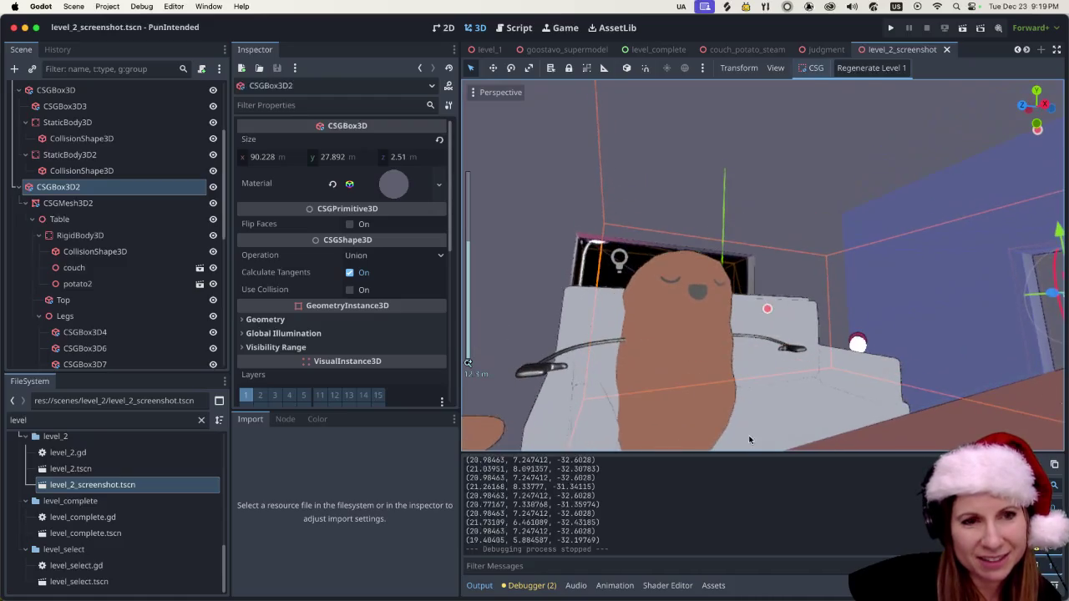
pyautogui.scroll(1, 718, 443)
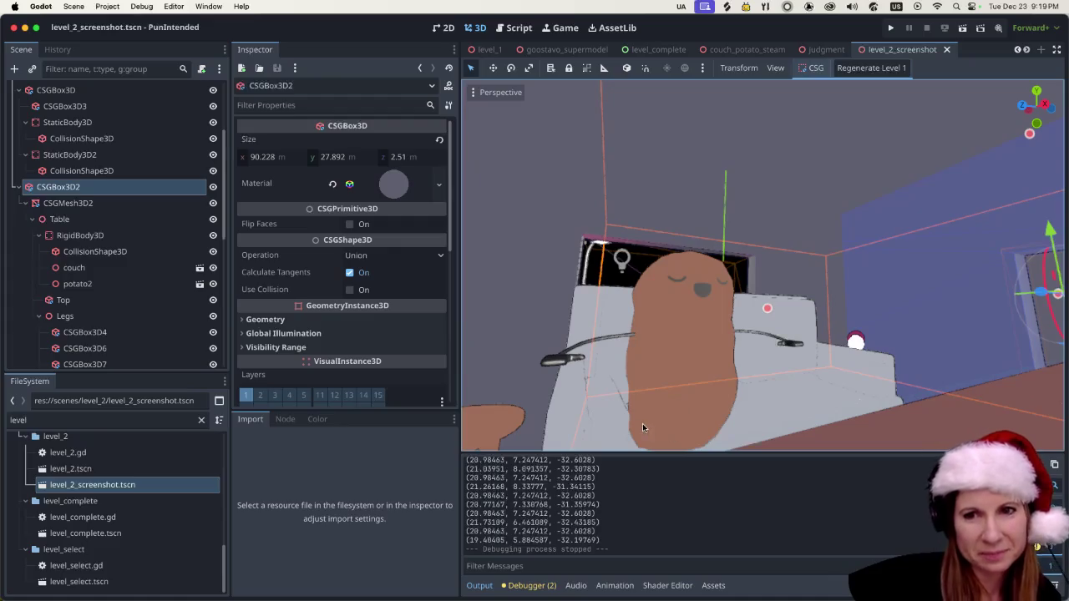
pyautogui.scroll(-4, 674, 437)
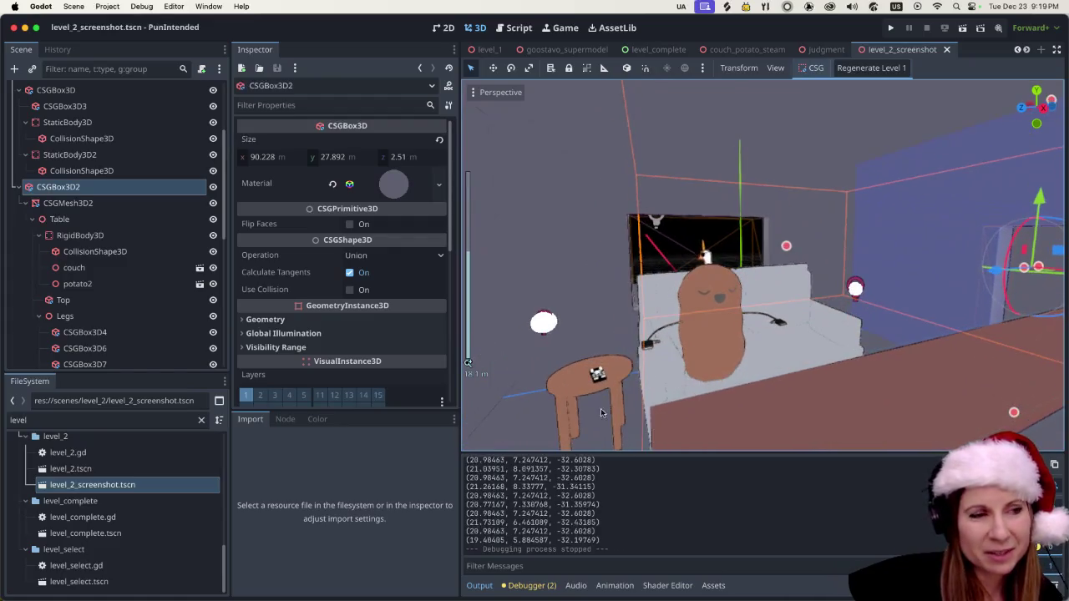
# Filter the FileSystem for 'chris' and open christmas.tscn.
pyautogui.click(199, 421)
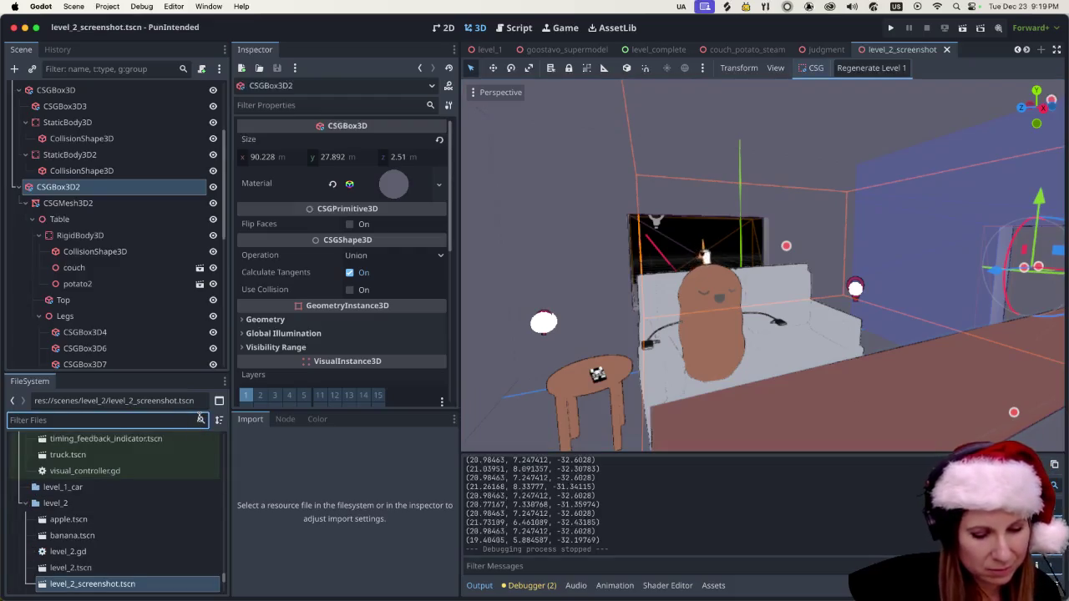
pyautogui.write('chris')
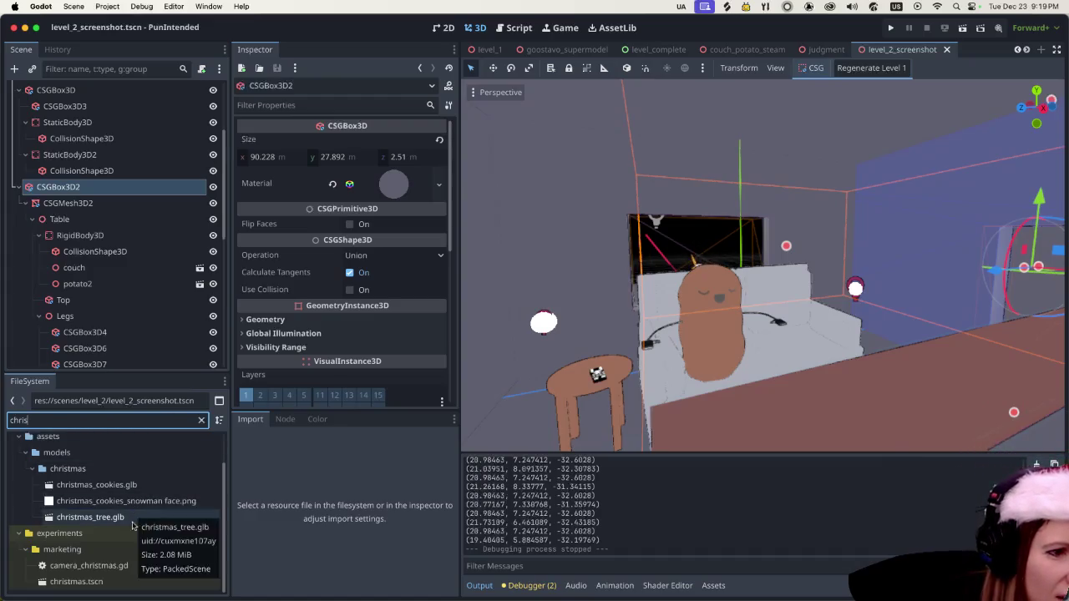
pyautogui.doubleClick(76, 581)
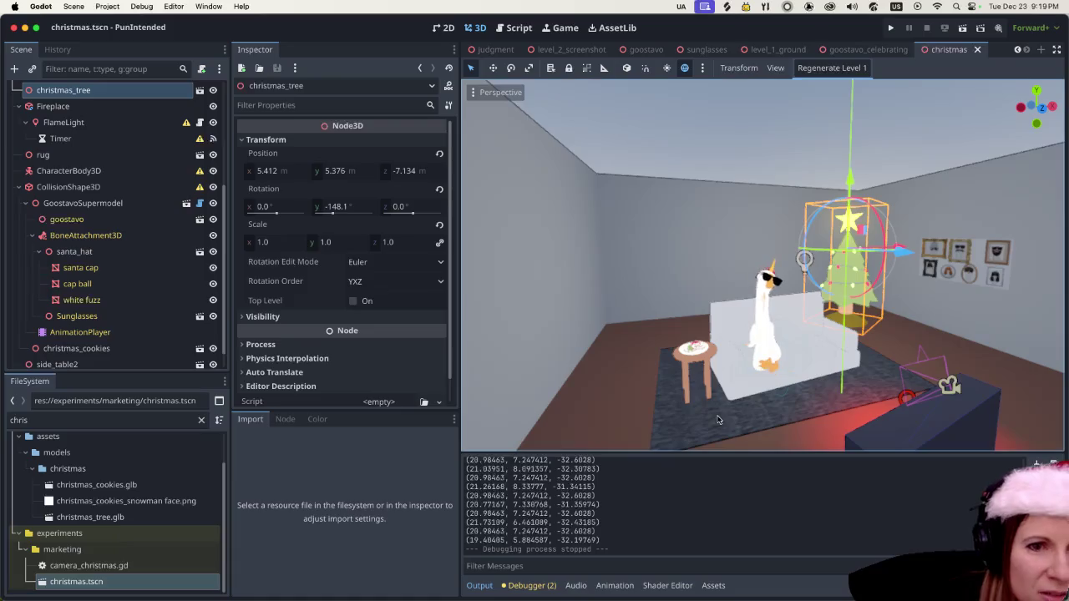
# Orbit and zoom around the goose, couch and tree, then select the room's collision shape.
pyautogui.scroll(5, 974, 361)
pyautogui.moveTo(975, 357)
pyautogui.mouseDown()
pyautogui.moveTo(916, 308)
pyautogui.moveTo(988, 304)
pyautogui.moveTo(1016, 286)
pyautogui.moveTo(898, 303)
pyautogui.moveTo(756, 249)
pyautogui.moveTo(725, 299)
pyautogui.moveTo(661, 295)
pyautogui.moveTo(677, 308)
pyautogui.mouseUp()
pyautogui.scroll(5, 1017, 286)
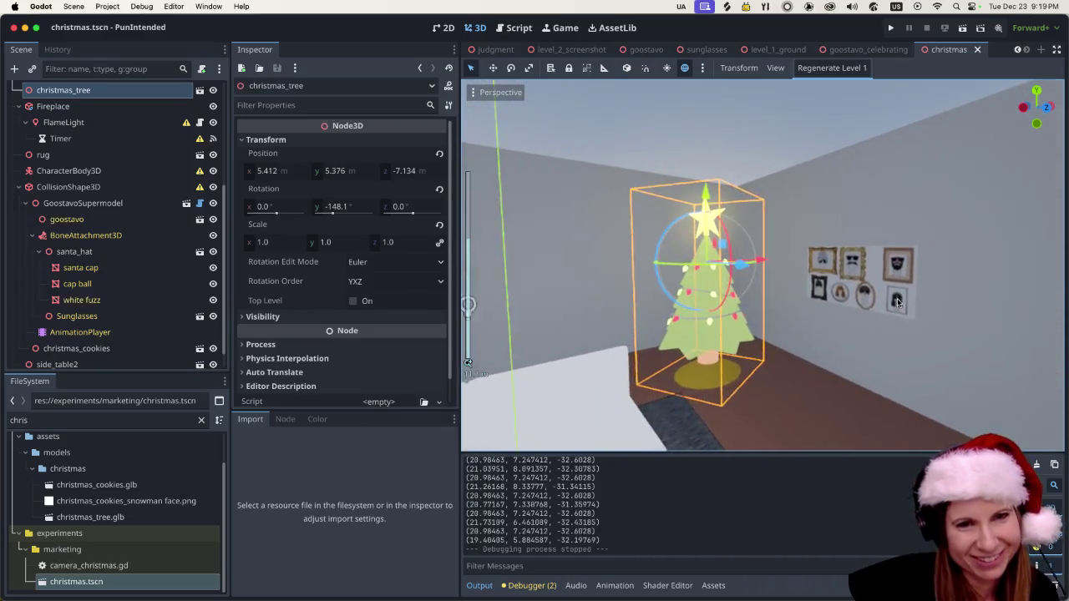
pyautogui.scroll(3, 897, 302)
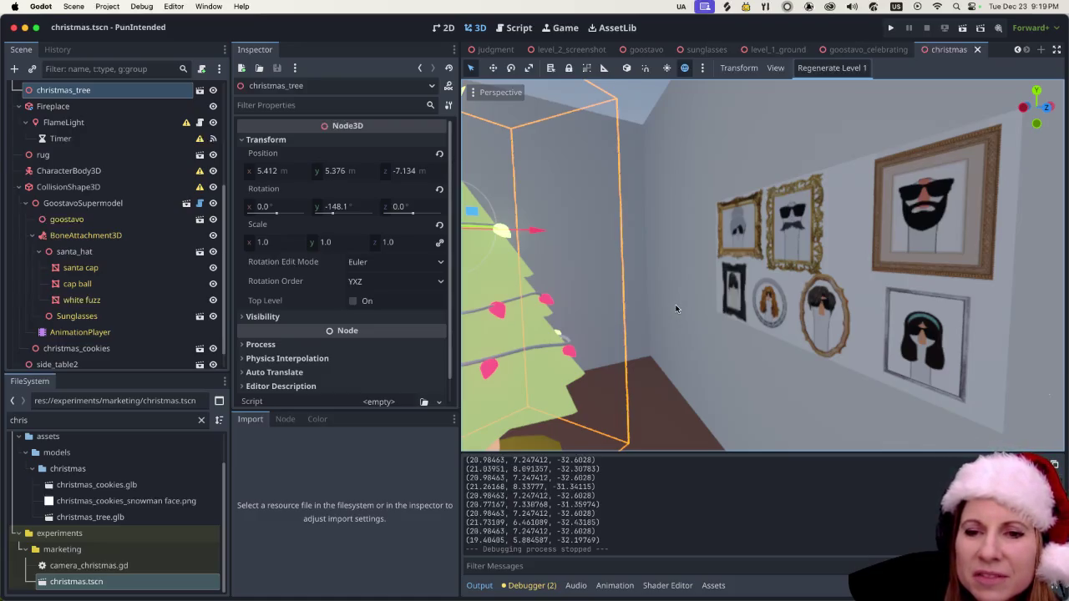
pyautogui.scroll(-10, 672, 297)
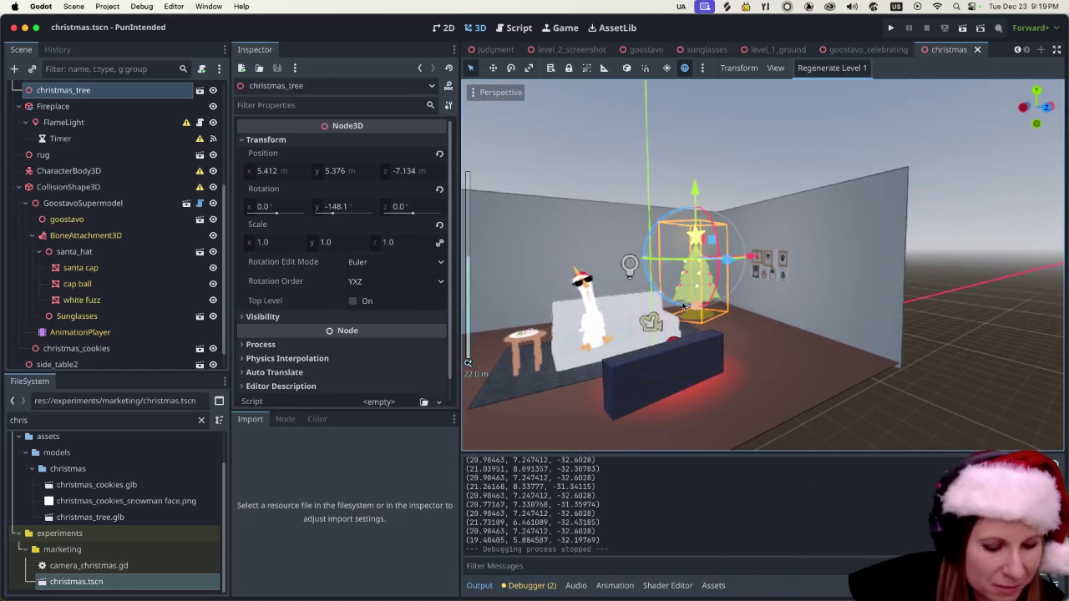
pyautogui.scroll(3, 753, 313)
pyautogui.scroll(5, 753, 312)
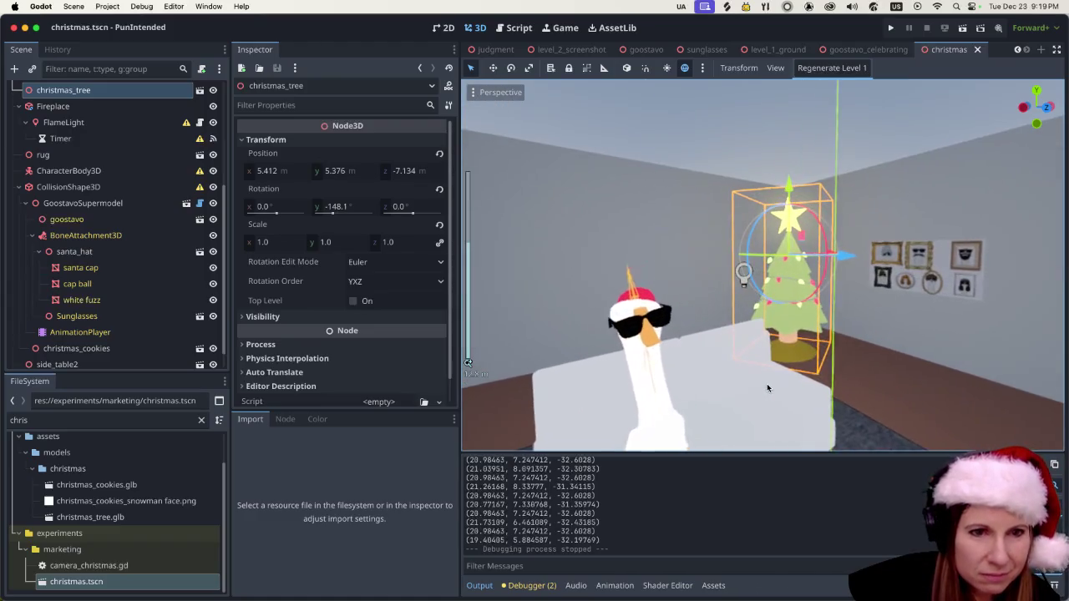
pyautogui.scroll(-3, 710, 343)
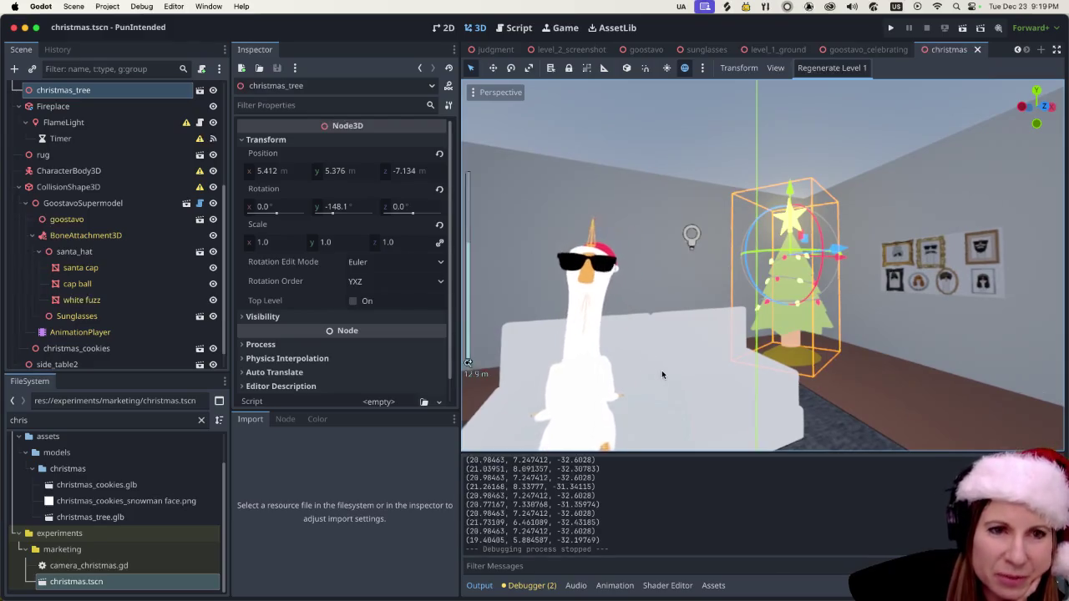
pyautogui.scroll(-3, 662, 370)
pyautogui.scroll(2, 767, 341)
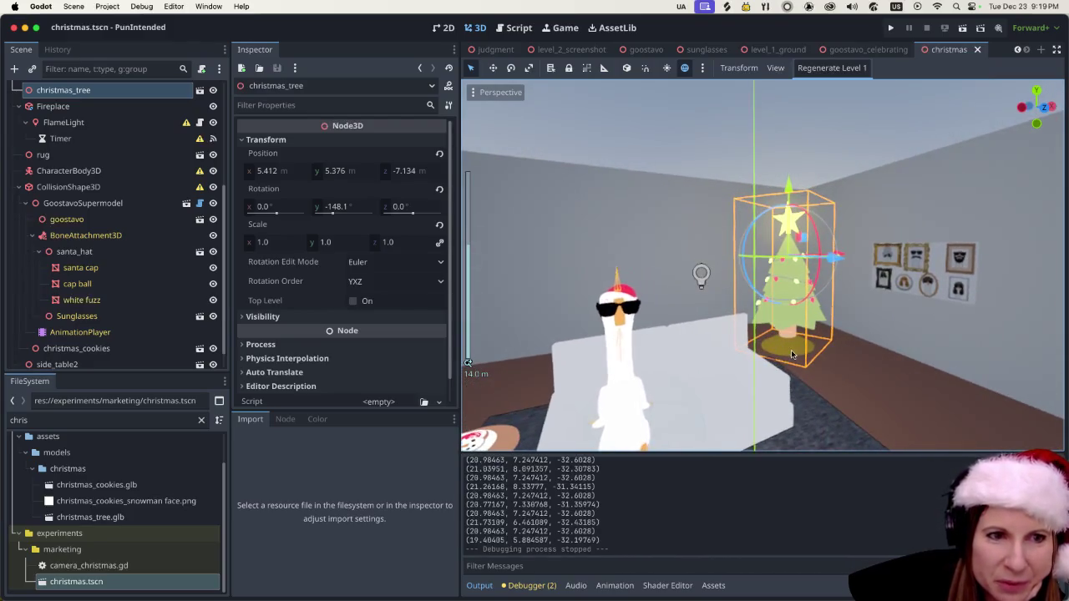
pyautogui.hscroll(-3, 743, 326)
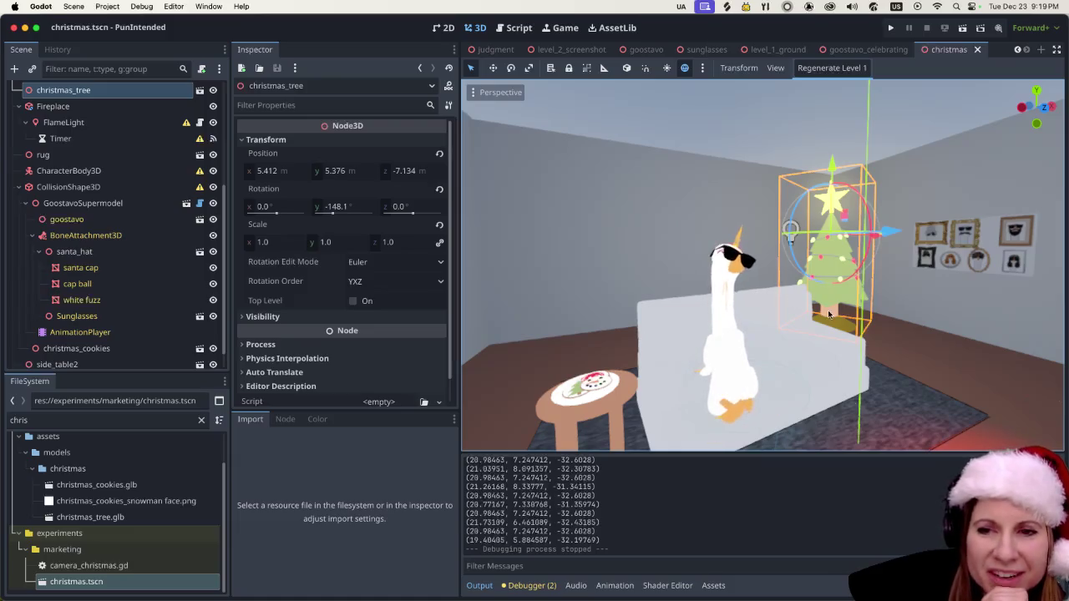
pyautogui.hscroll(-3, 840, 310)
pyautogui.click(740, 386)
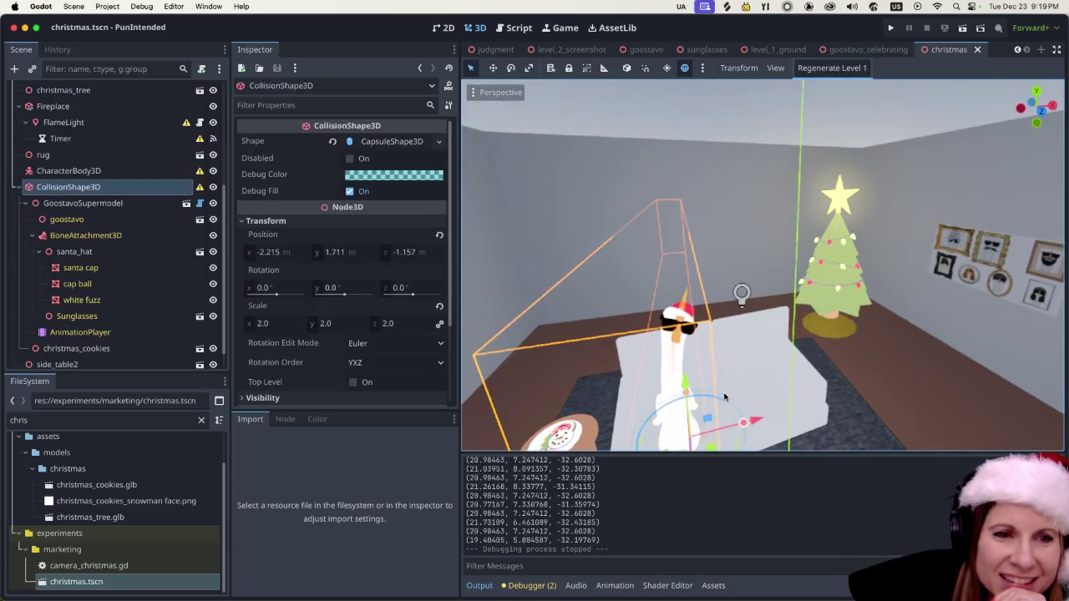
pyautogui.click(766, 379)
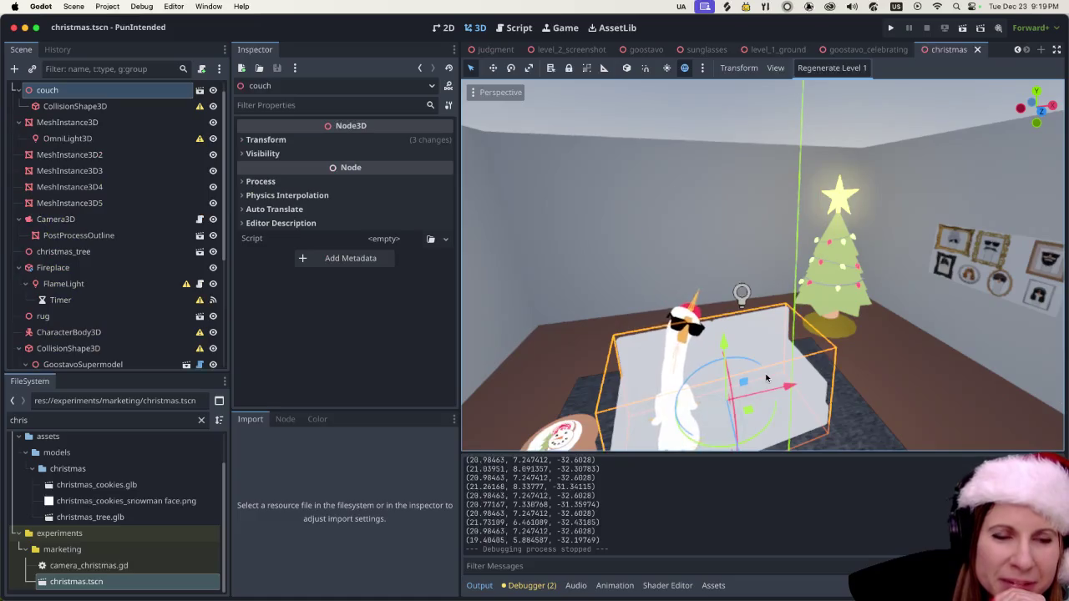
pyautogui.moveTo(70, 422); pyautogui.dragTo(5, 417)
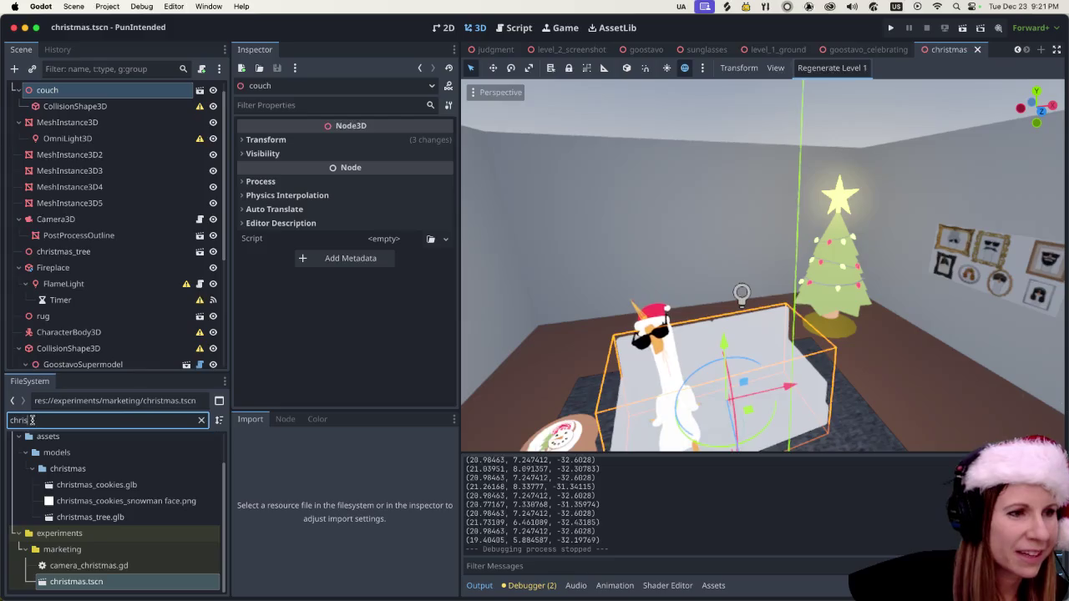
pyautogui.write('couch')
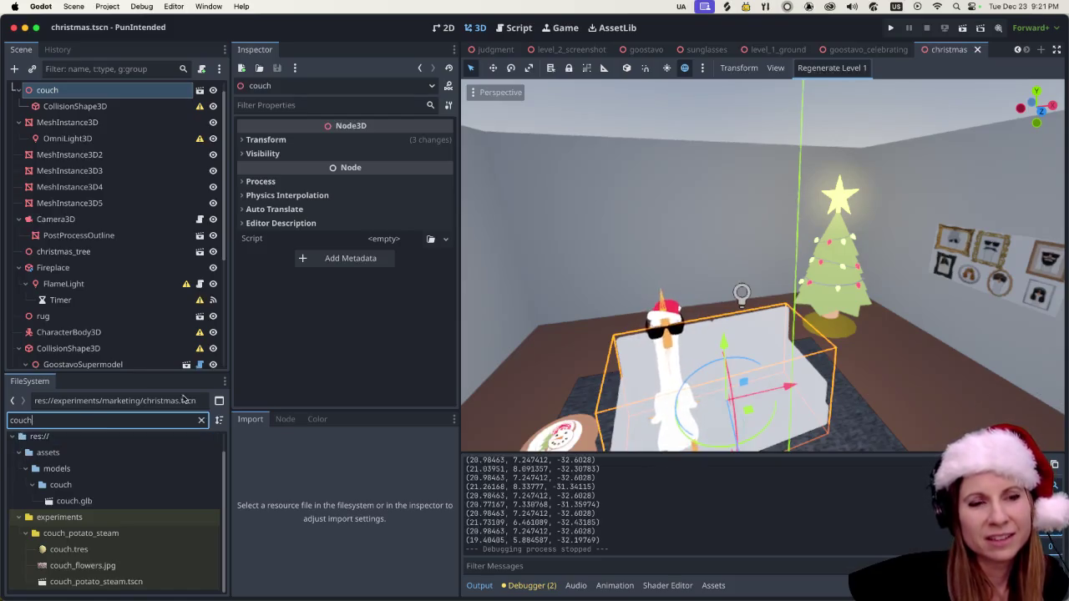
# Zoom the viewport, then switch to Helium and maximize the Goostavo channel page.
pyautogui.scroll(-5, 737, 326)
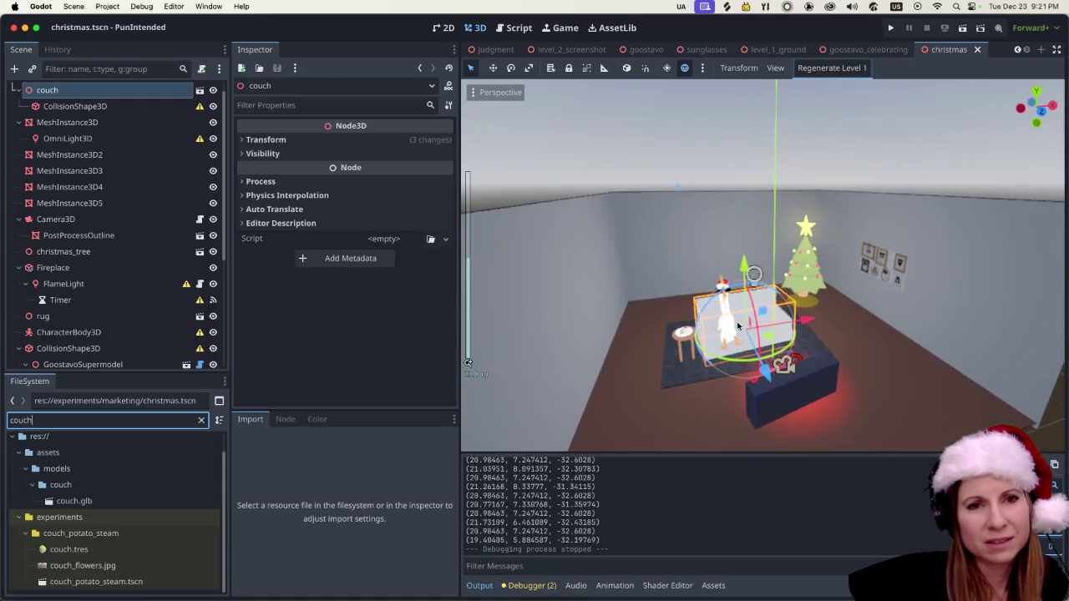
pyautogui.scroll(1, 759, 344)
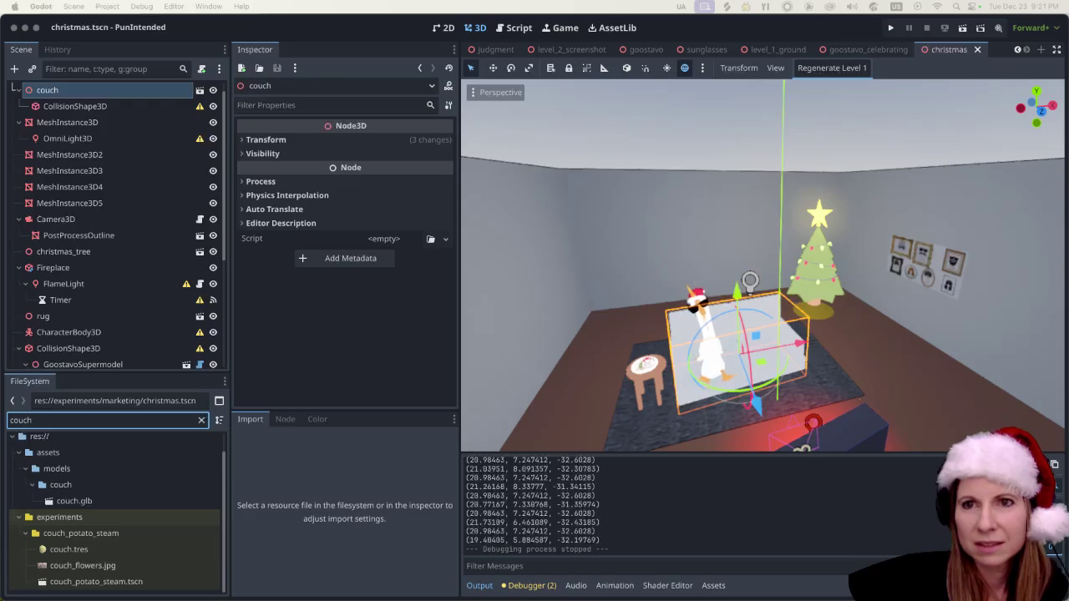
pyautogui.press('super+Tab')
pyautogui.doubleClick(598, 56)
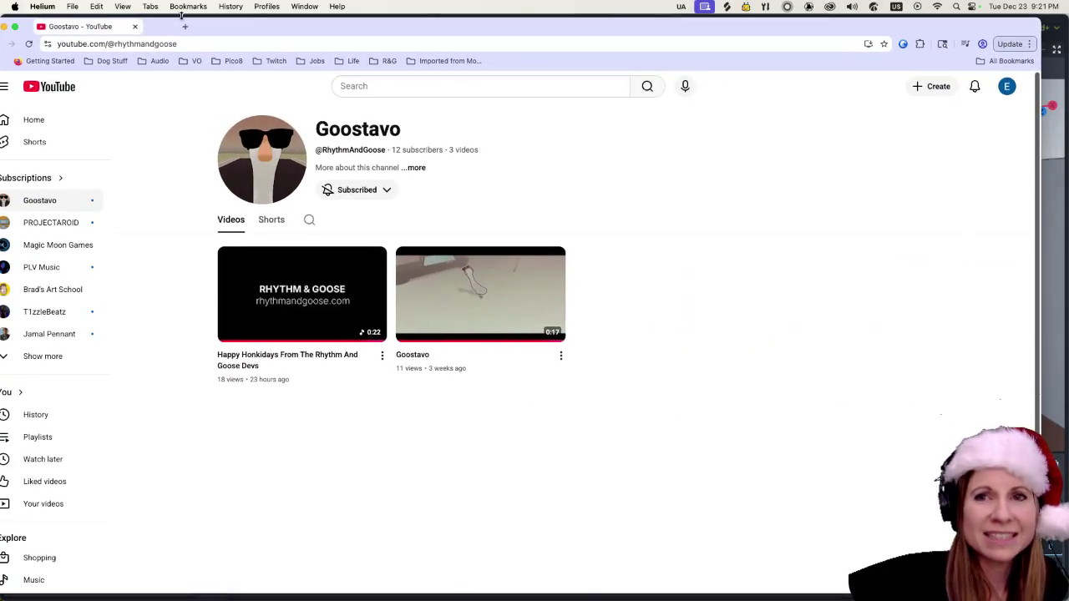
# Play the Happy Honkidays video, then close Helium to return to Godot.
pyautogui.click(386, 296)
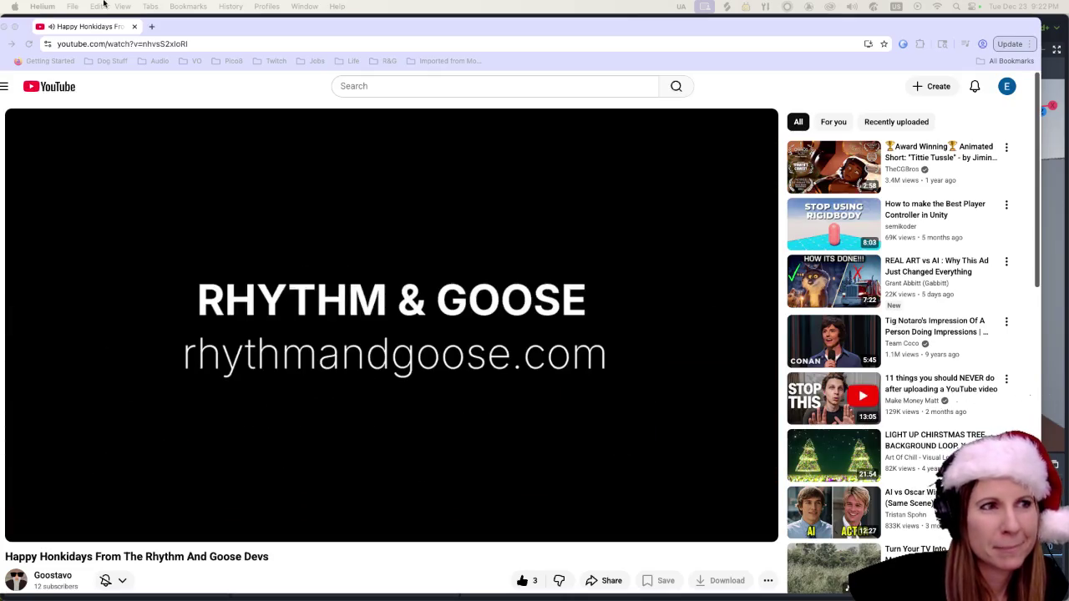
pyautogui.click(223, 37)
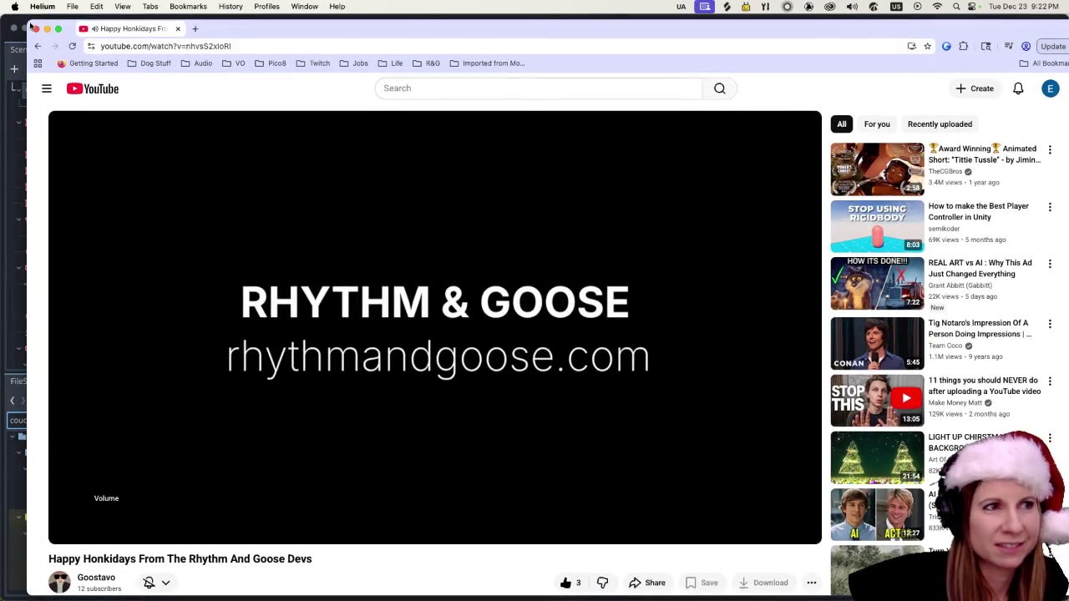
pyautogui.click(36, 29)
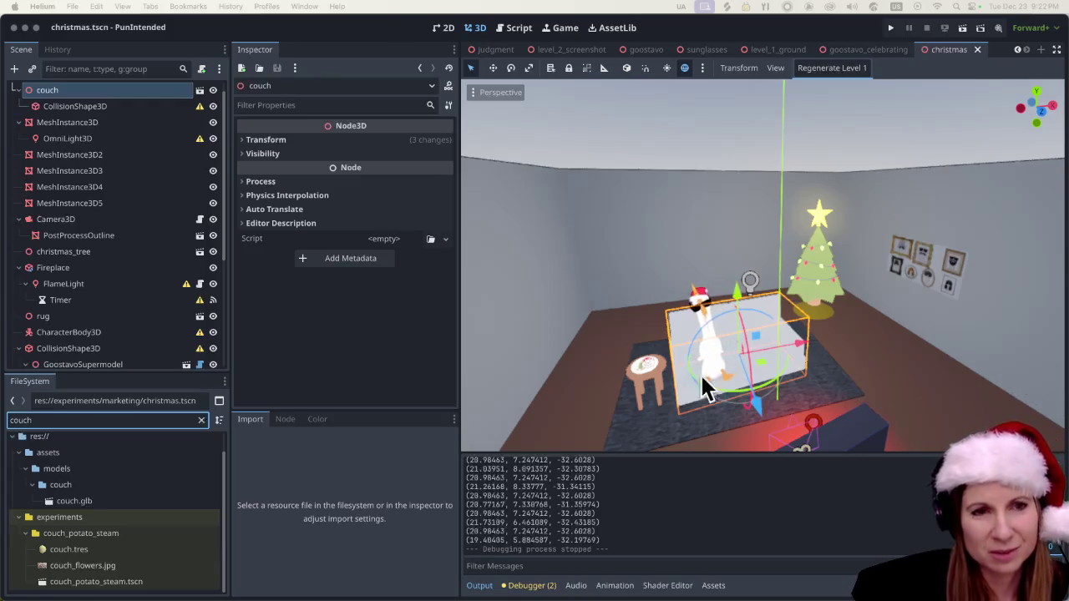
pyautogui.scroll(5, 887, 318)
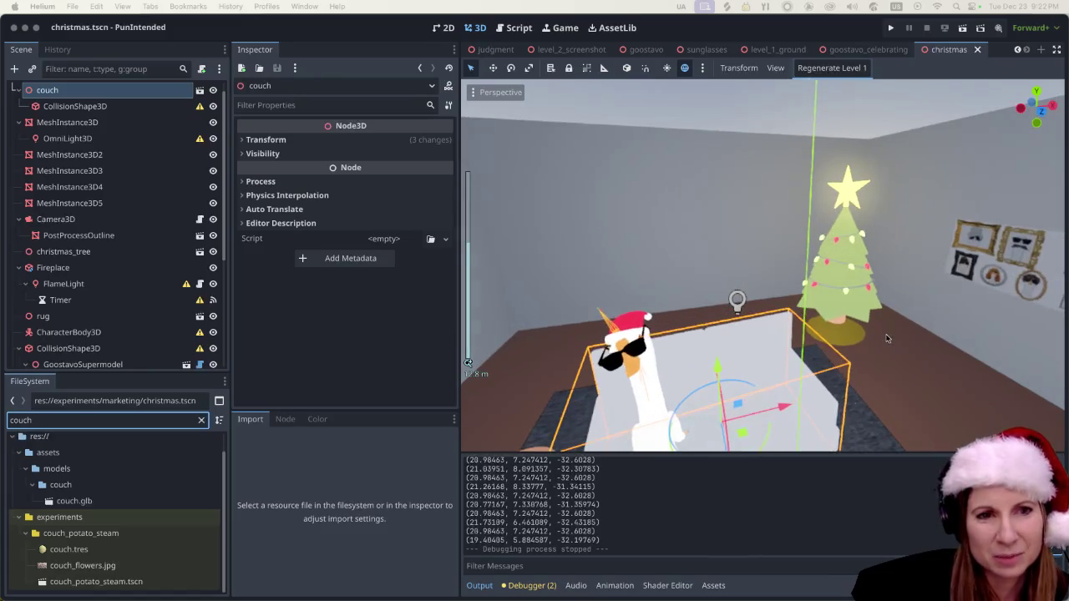
pyautogui.scroll(5, 887, 339)
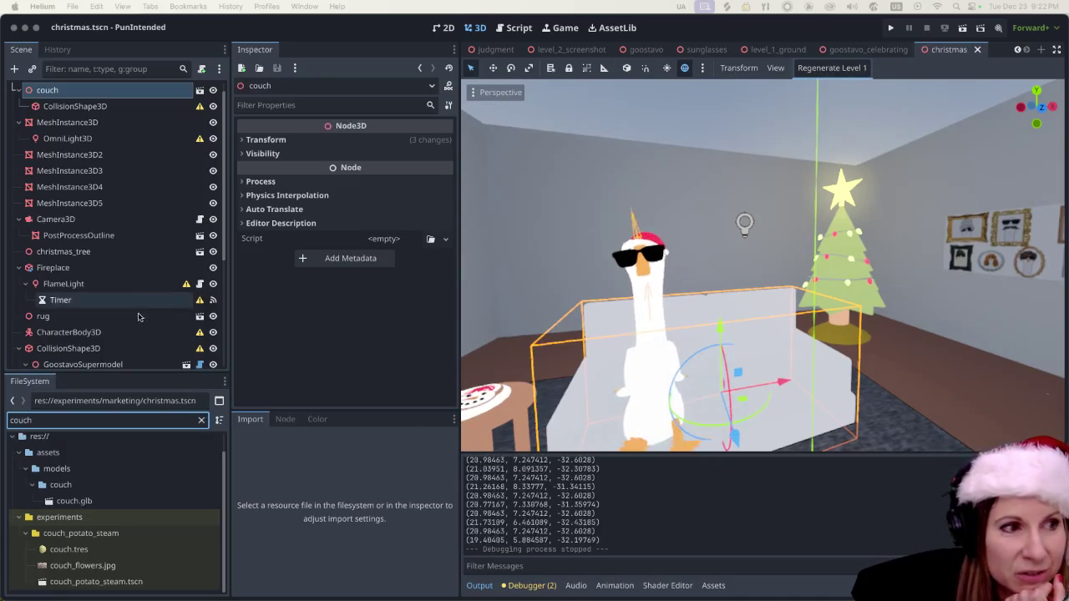
pyautogui.scroll(-1, 145, 312)
pyautogui.scroll(-2, 145, 313)
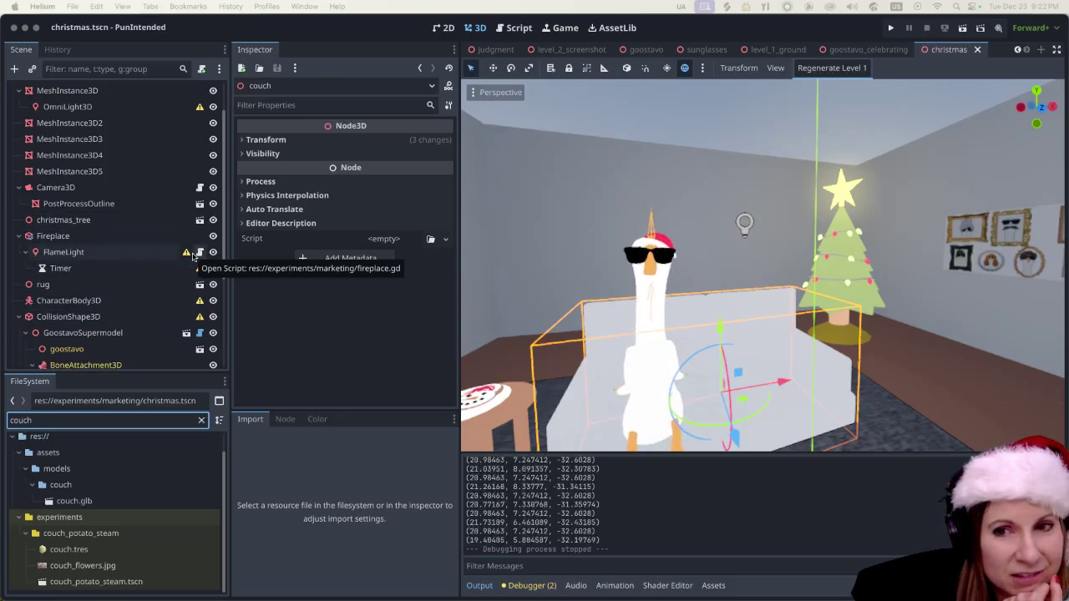
pyautogui.scroll(-5, 192, 257)
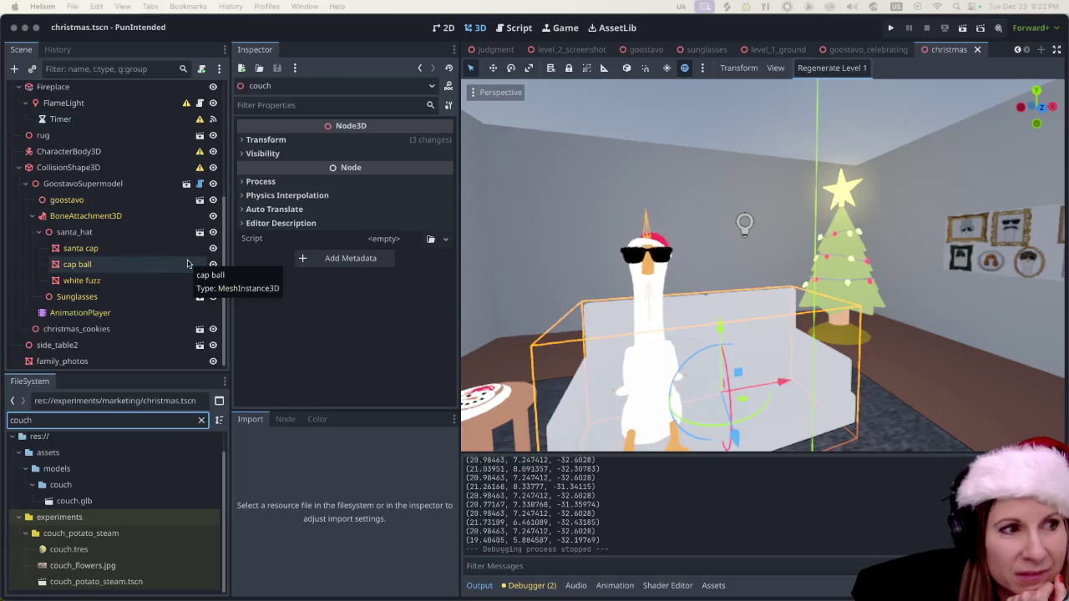
pyautogui.scroll(-1, 187, 264)
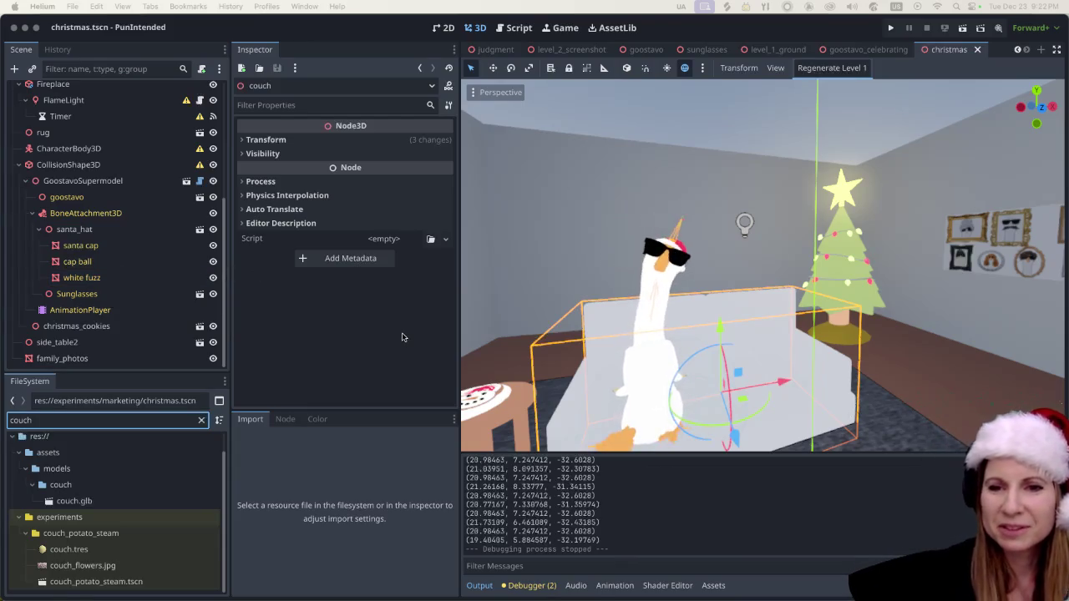
pyautogui.click(119, 342)
pyautogui.click(112, 358)
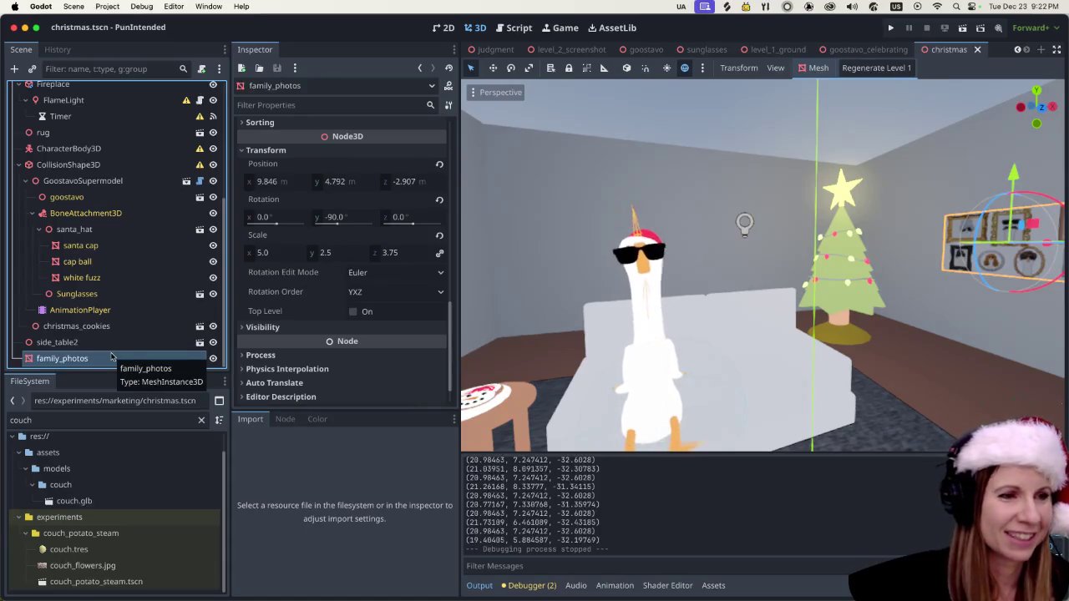
pyautogui.click(97, 421)
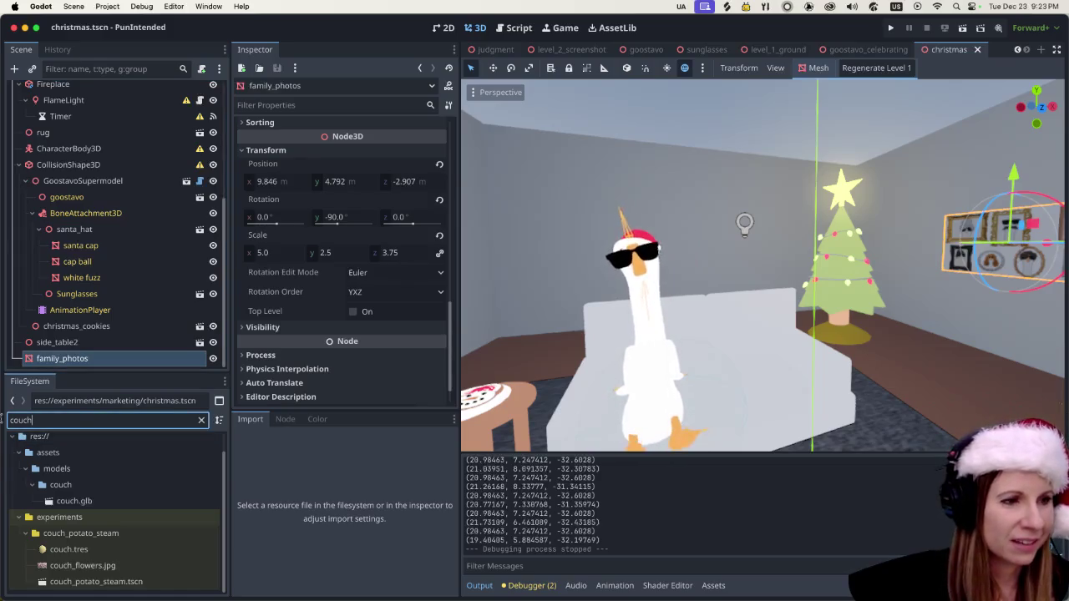
# Filter the FileSystem by '_2' and open level_2_screenshot.tscn.
pyautogui.press('BackSpace')
pyautogui.press('BackSpace')
pyautogui.press('BackSpace')
pyautogui.write('level')
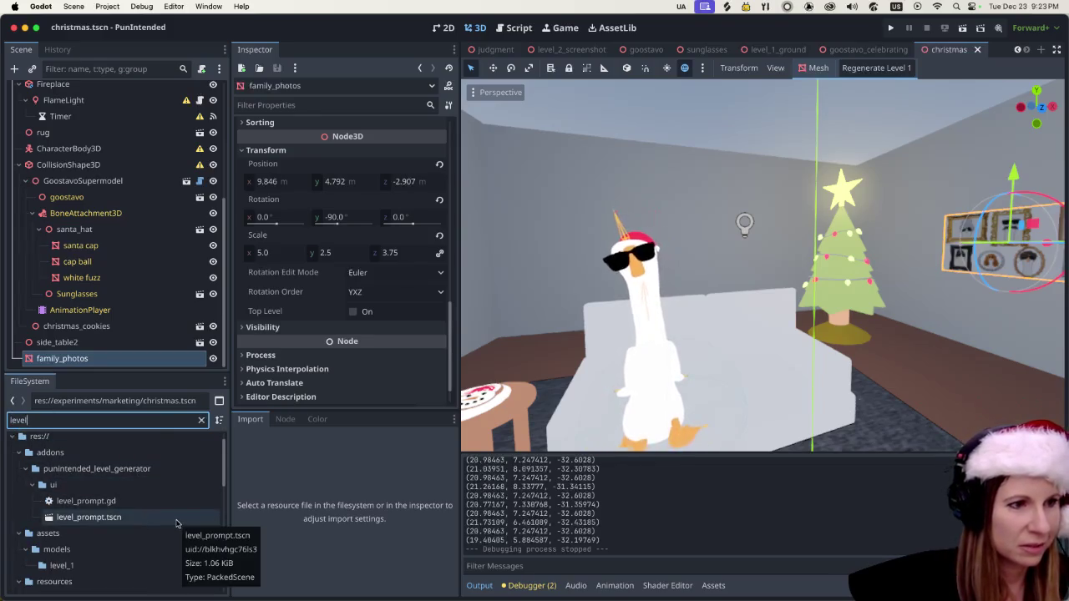
pyautogui.write('_2')
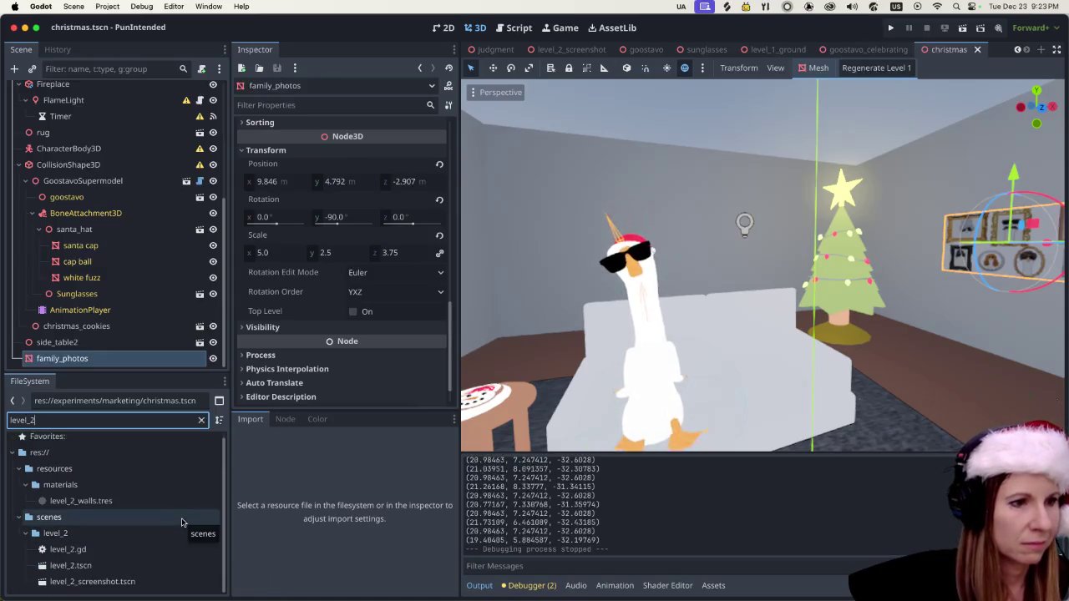
pyautogui.doubleClick(144, 582)
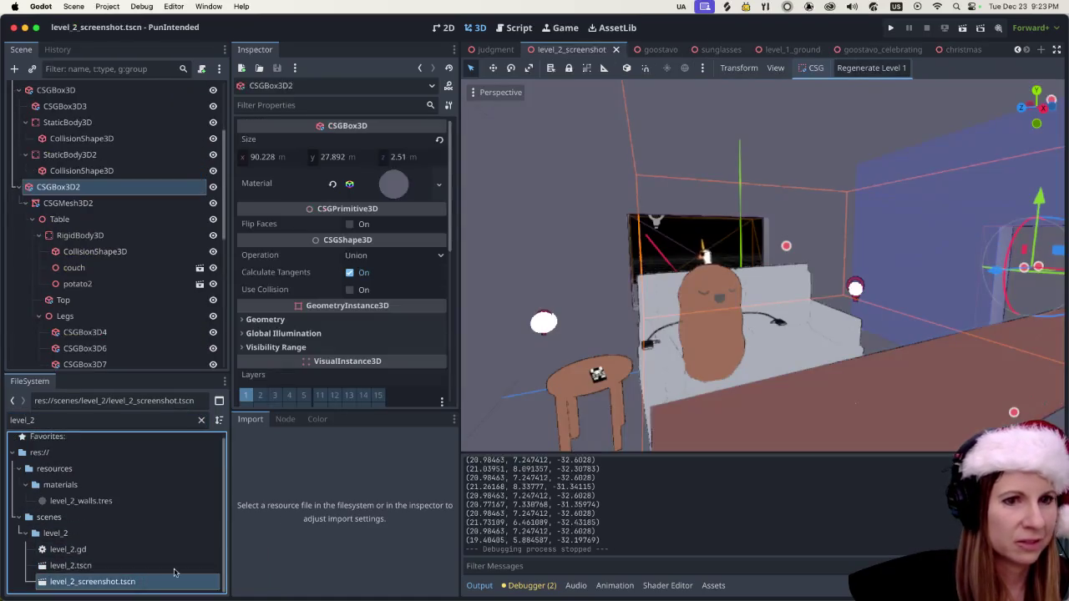
# Select the grey couch in the viewport, then switch to Blender.
pyautogui.scroll(-3, 795, 314)
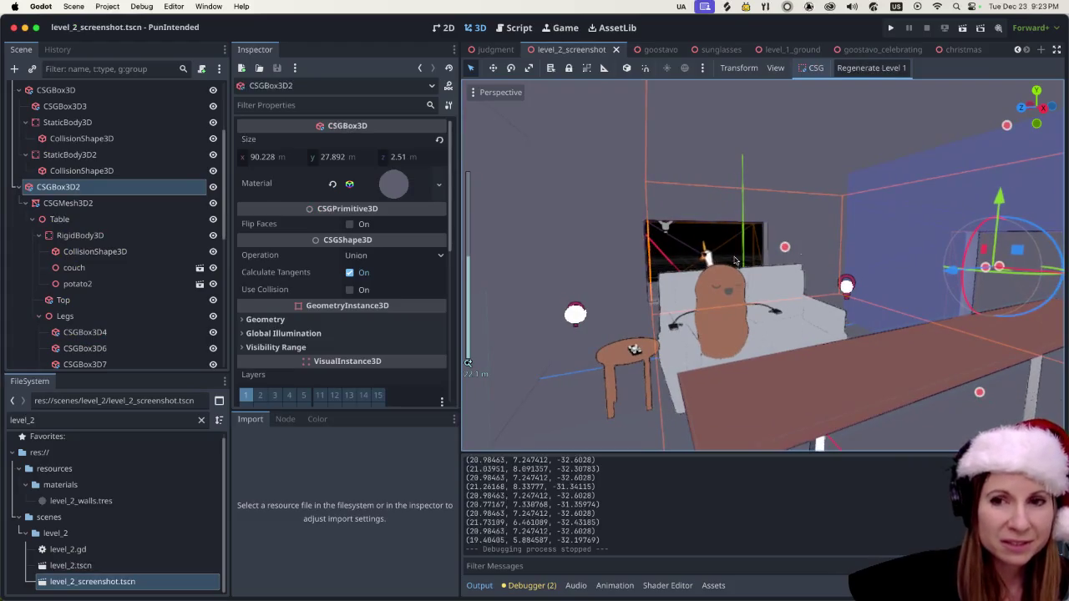
pyautogui.scroll(5, 802, 317)
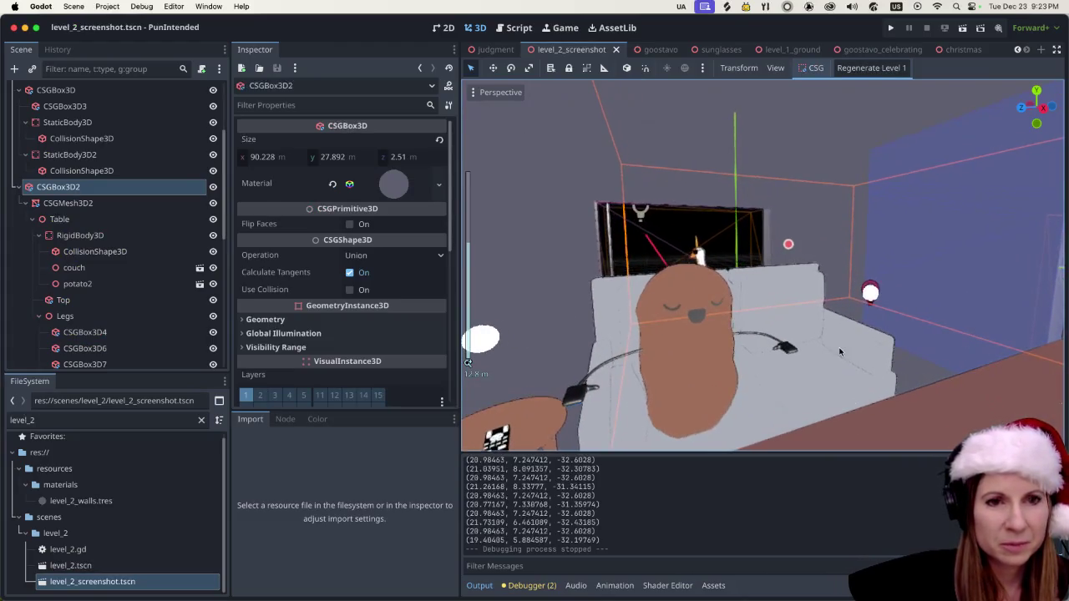
pyautogui.click(839, 350)
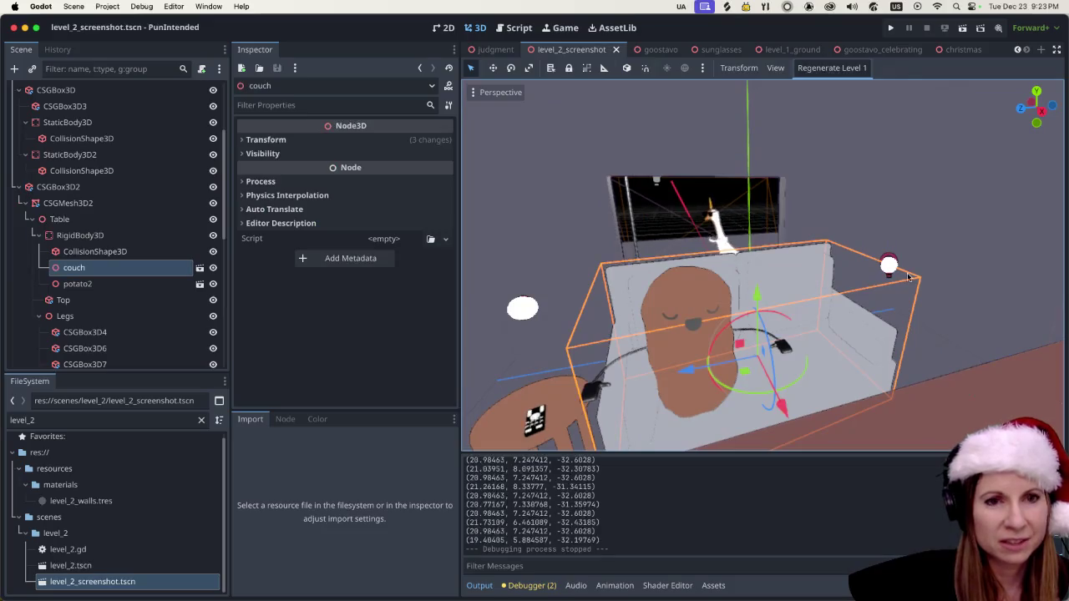
pyautogui.click(838, 363)
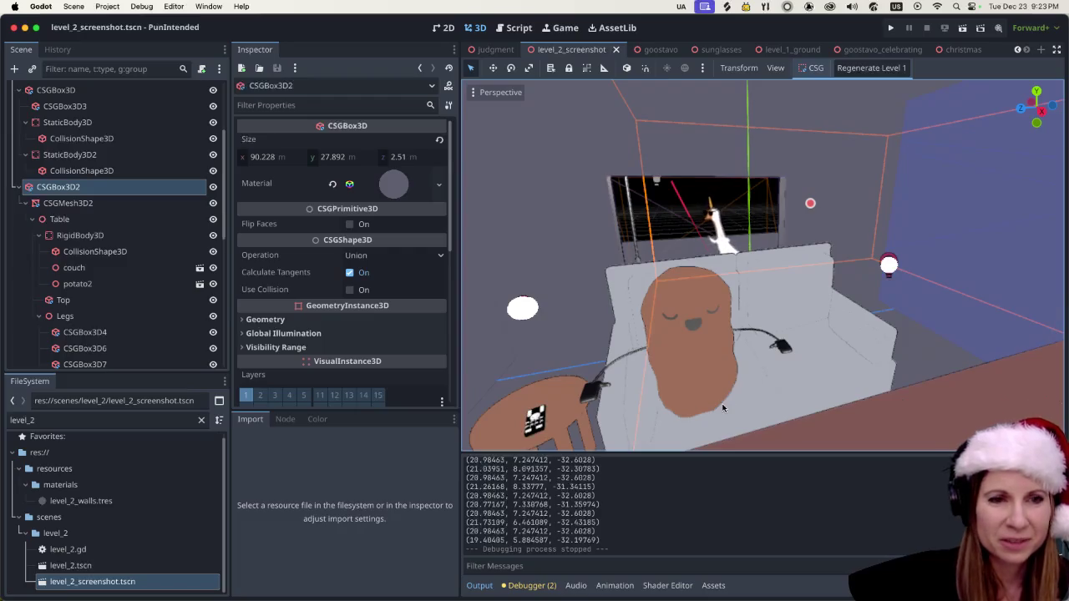
pyautogui.scroll(-5, 755, 303)
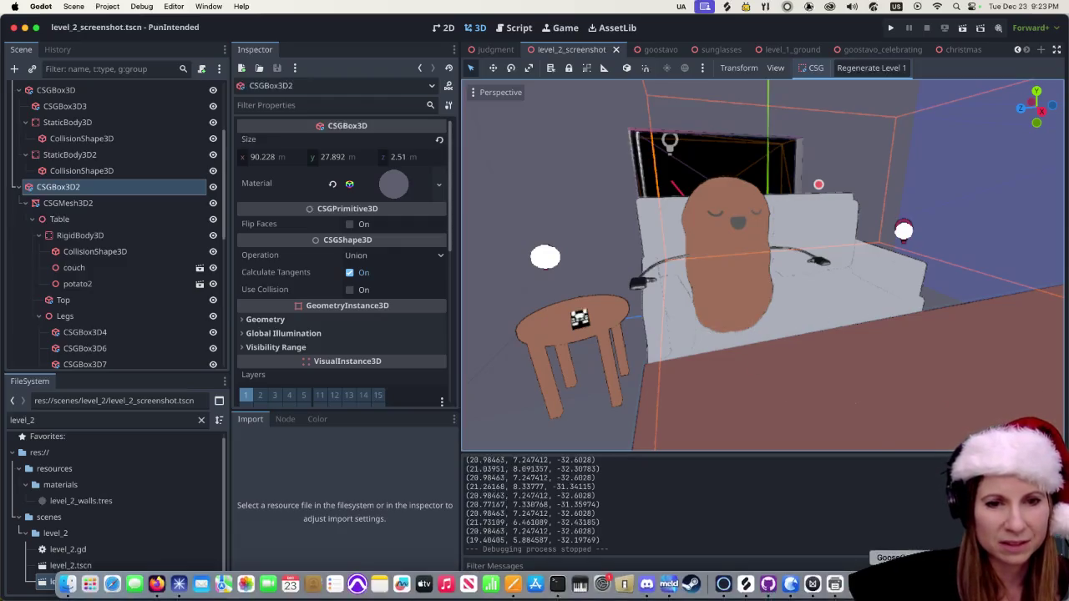
pyautogui.click(889, 587)
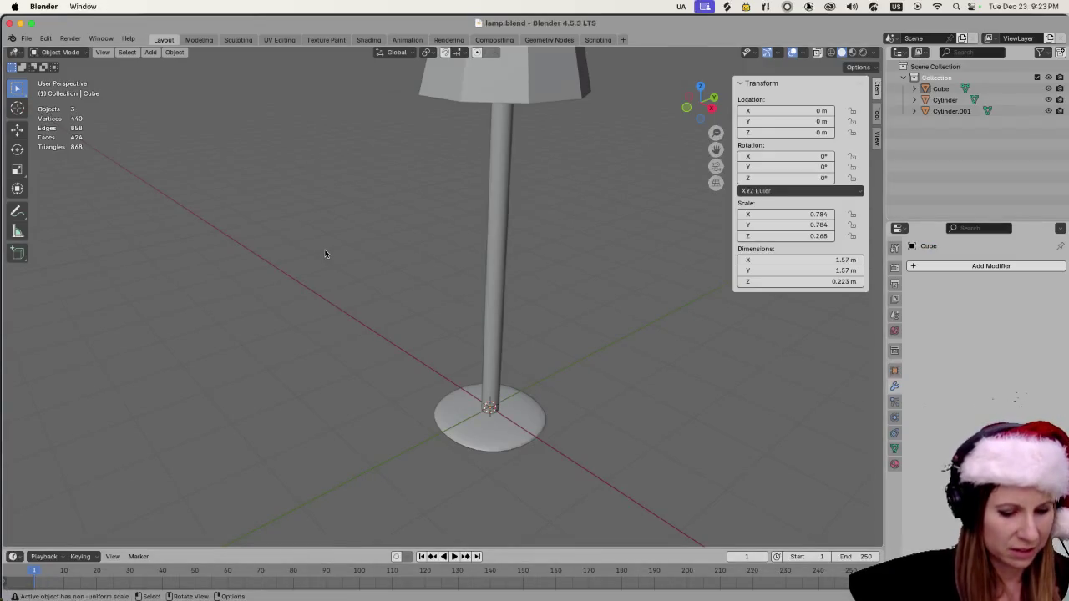
# Save lamp.blend and open couch.blend from Open Recent.
pyautogui.press('super+s')
pyautogui.click(27, 40)
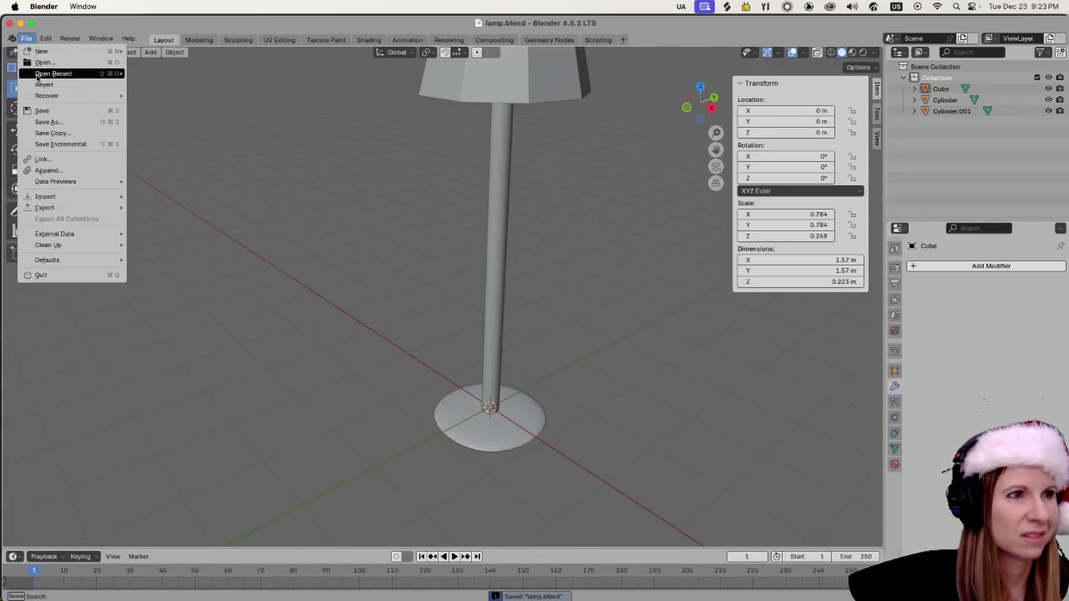
pyautogui.moveTo(39, 78)
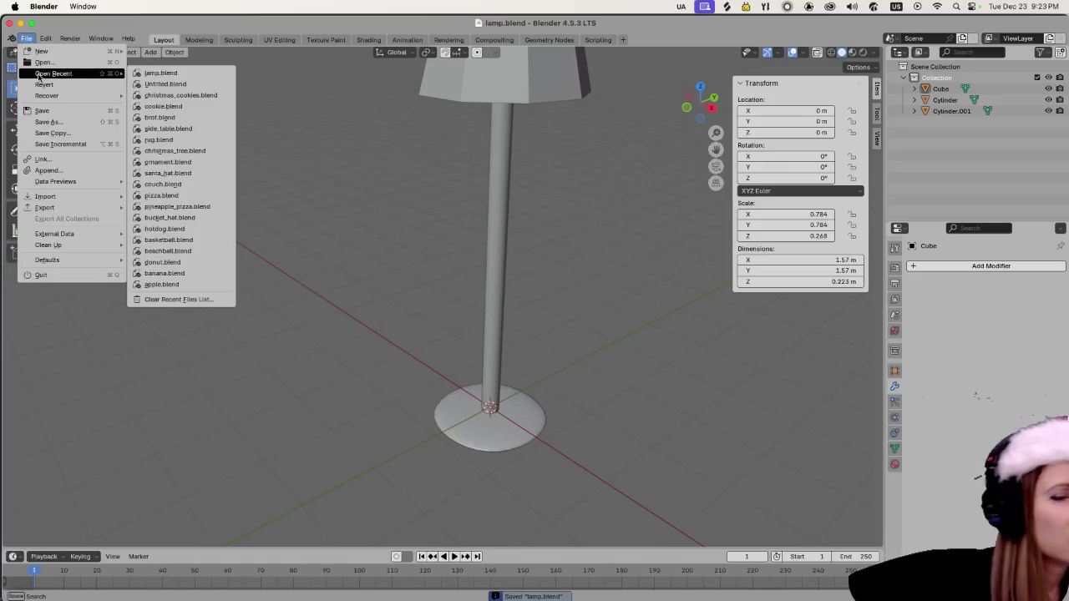
pyautogui.click(199, 185)
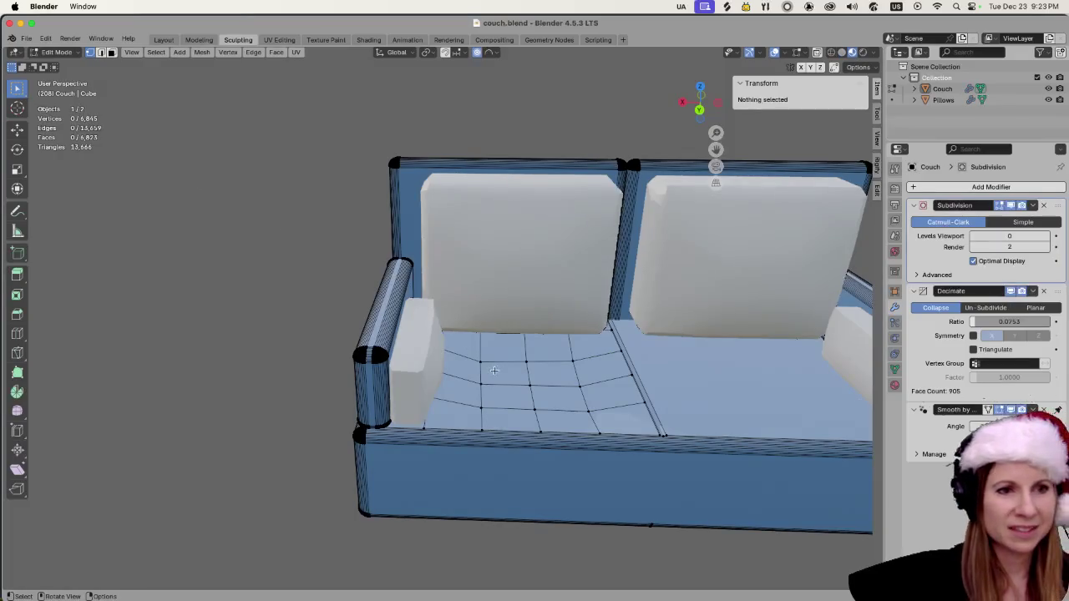
# Switch the couch to Object Mode and orbit around it to inspect its shading.
pyautogui.scroll(-3, 603, 407)
pyautogui.scroll(3, 603, 407)
pyautogui.hscroll(-5, 543, 434)
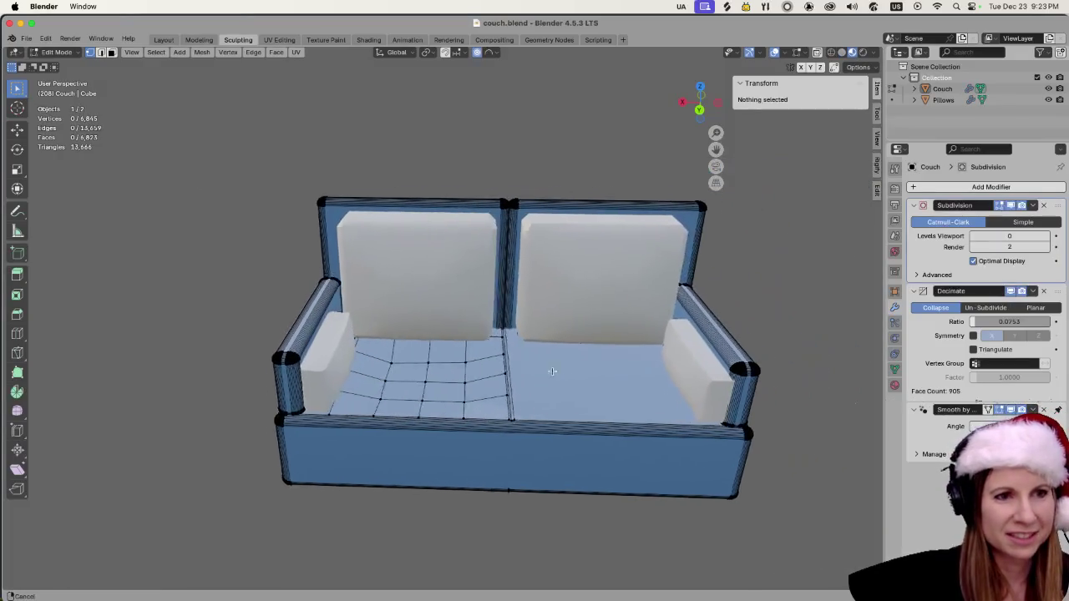
pyautogui.scroll(-2, 454, 443)
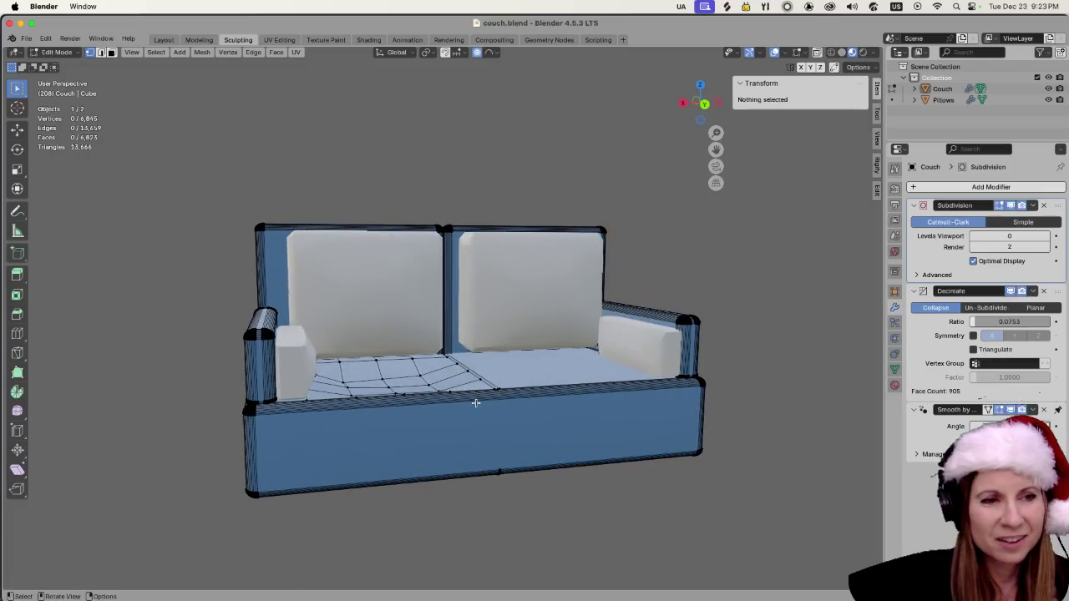
pyautogui.press('Tab')
pyautogui.scroll(2, 560, 472)
pyautogui.hscroll(-5, 536, 481)
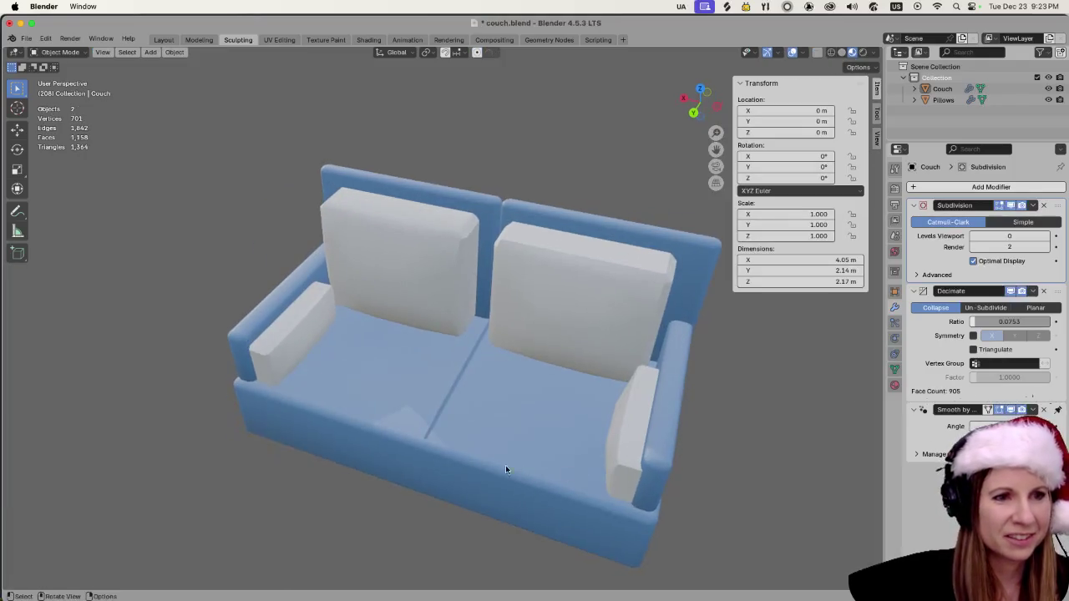
pyautogui.hscroll(5, 596, 433)
pyautogui.scroll(-3, 529, 384)
pyautogui.scroll(-2, 527, 456)
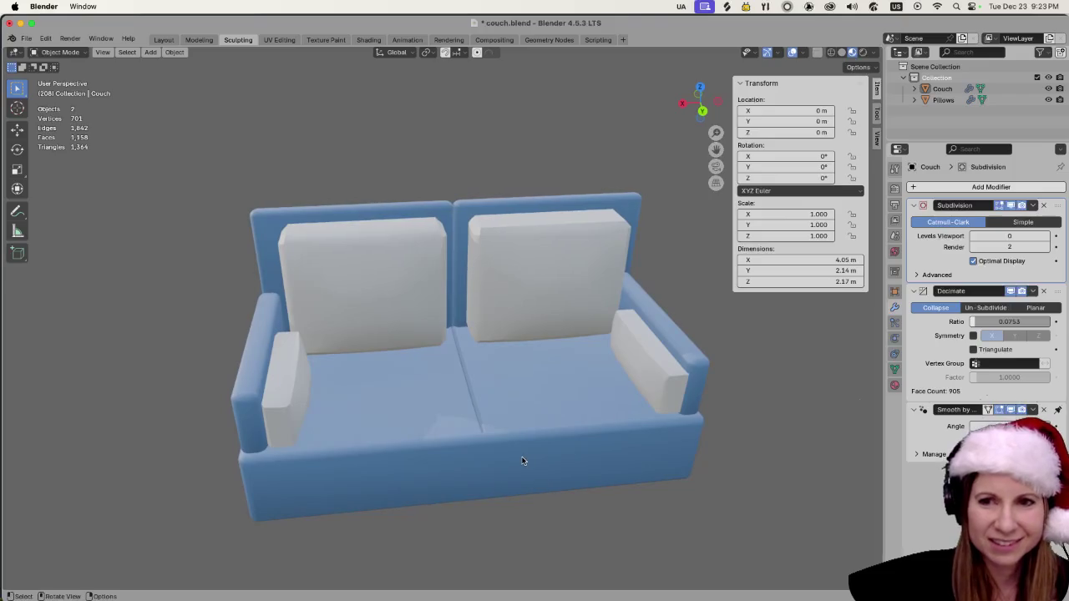
pyautogui.scroll(5, 525, 458)
pyautogui.scroll(-5, 525, 455)
pyautogui.scroll(2, 515, 432)
pyautogui.hscroll(-2, 528, 449)
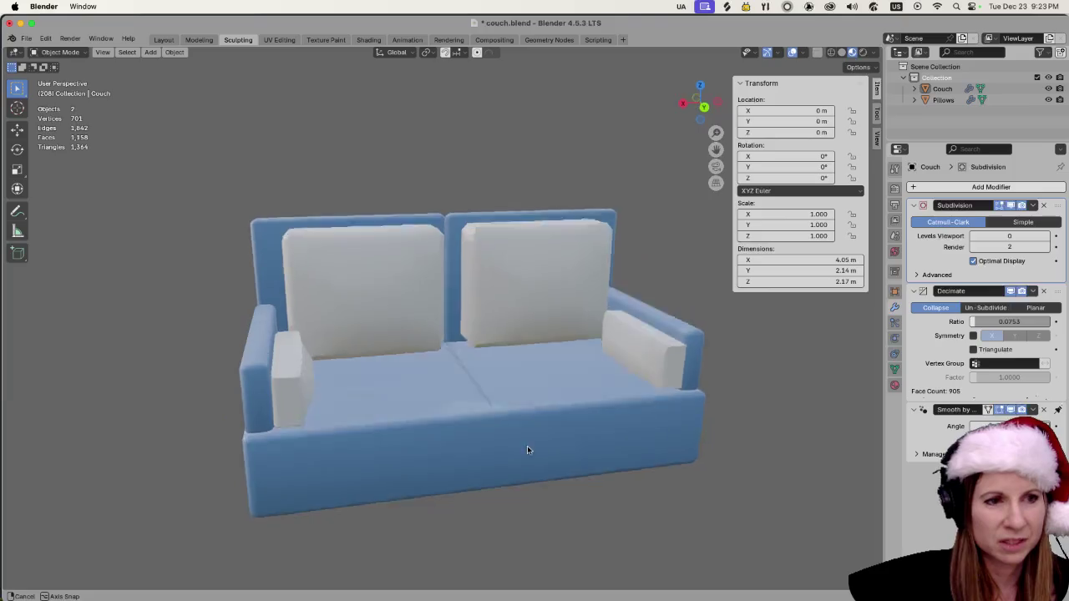
pyautogui.scroll(-2, 528, 448)
pyautogui.scroll(3, 523, 458)
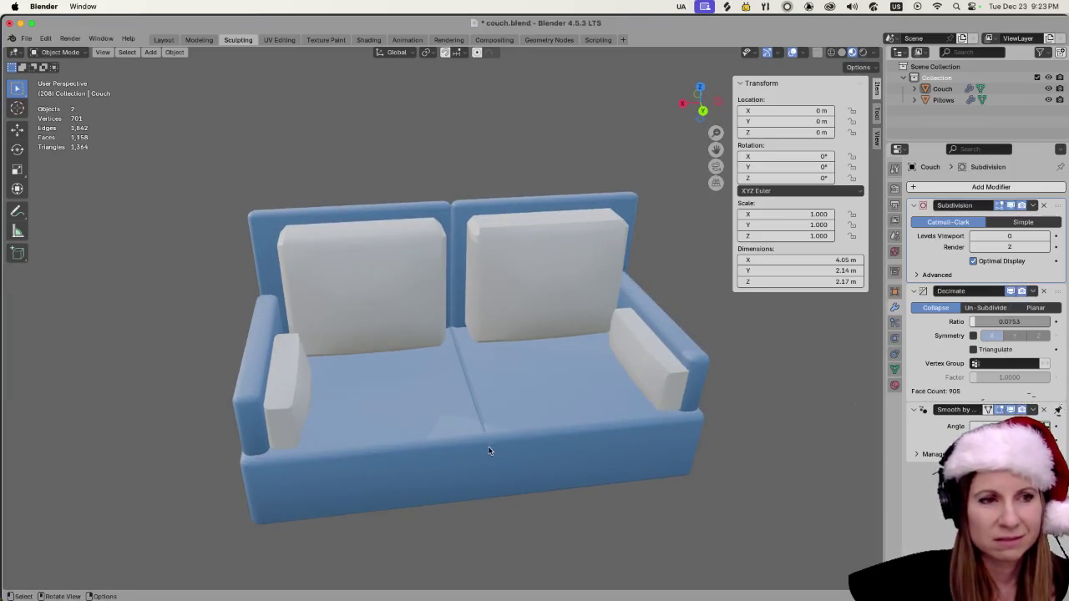
pyautogui.scroll(-1, 487, 422)
pyautogui.scroll(5, 480, 440)
pyautogui.scroll(-2, 480, 440)
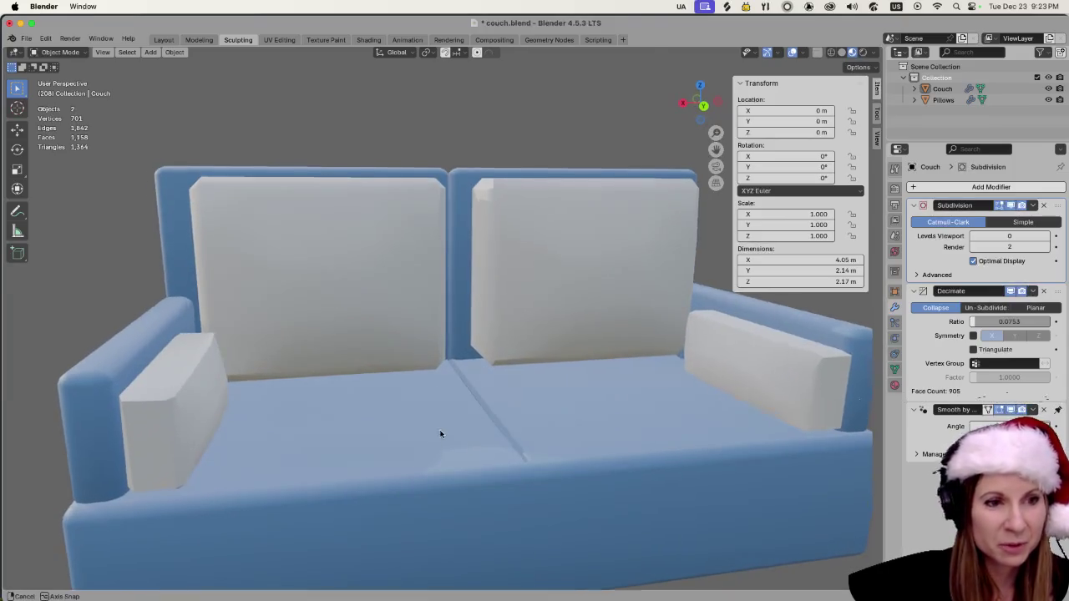
pyautogui.scroll(5, 440, 434)
pyautogui.scroll(-4, 482, 415)
pyautogui.scroll(-3, 446, 456)
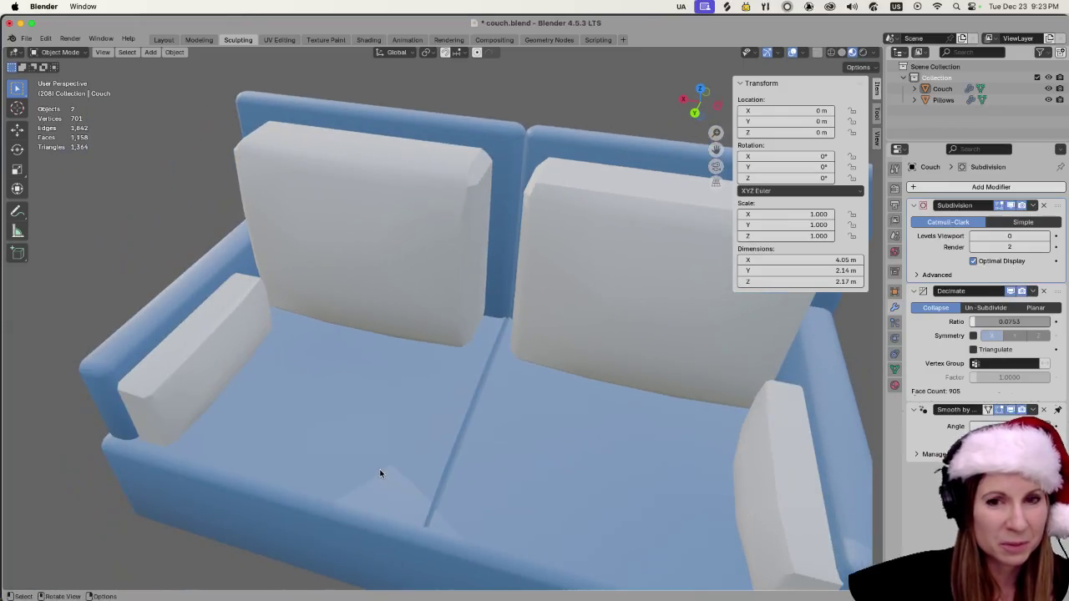
pyautogui.scroll(-3, 381, 469)
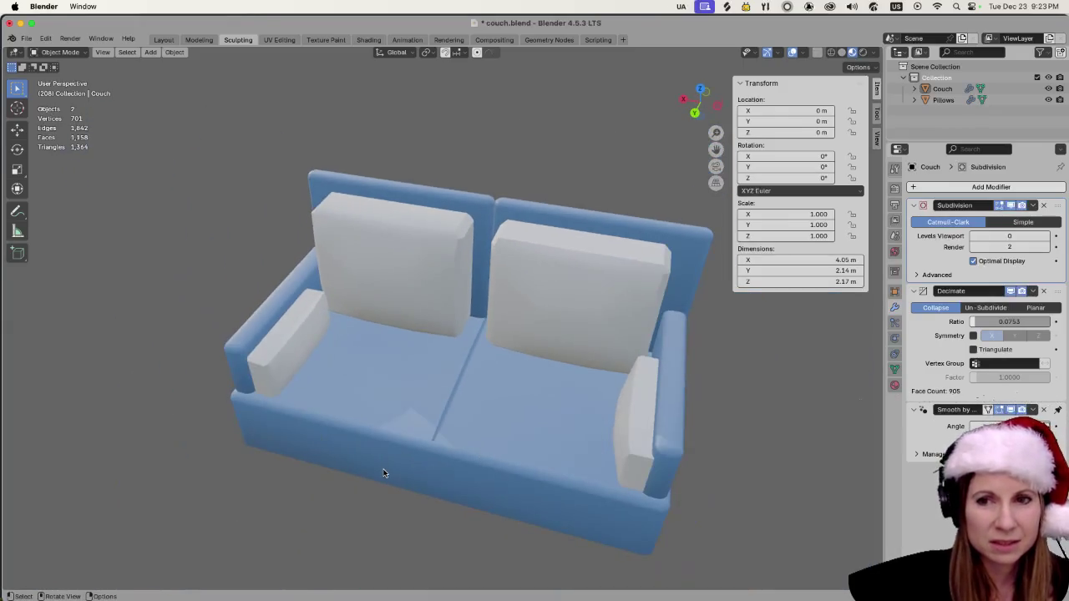
pyautogui.moveTo(391, 460)
pyautogui.mouseDown()
pyautogui.moveTo(449, 417)
pyautogui.moveTo(411, 402)
pyautogui.moveTo(388, 436)
pyautogui.moveTo(388, 473)
pyautogui.moveTo(414, 424)
pyautogui.moveTo(432, 426)
pyautogui.mouseUp()
pyautogui.scroll(5, 436, 417)
pyautogui.scroll(-2, 445, 414)
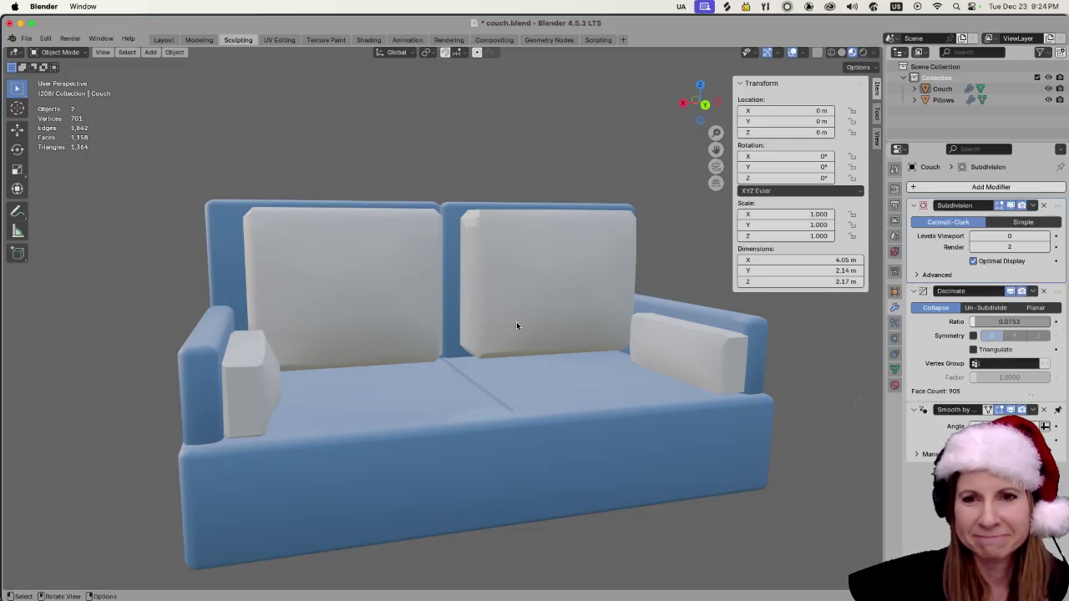
# Return to Godot and select the FileSystem filter field.
pyautogui.press('super+Tab')
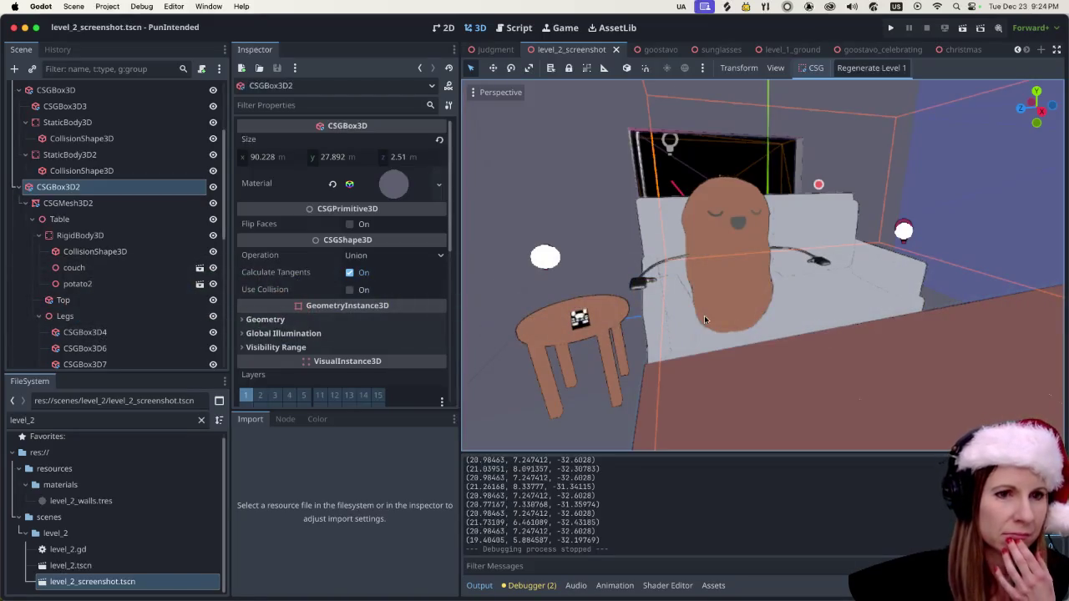
pyautogui.scroll(-2, 705, 321)
pyautogui.click(106, 421)
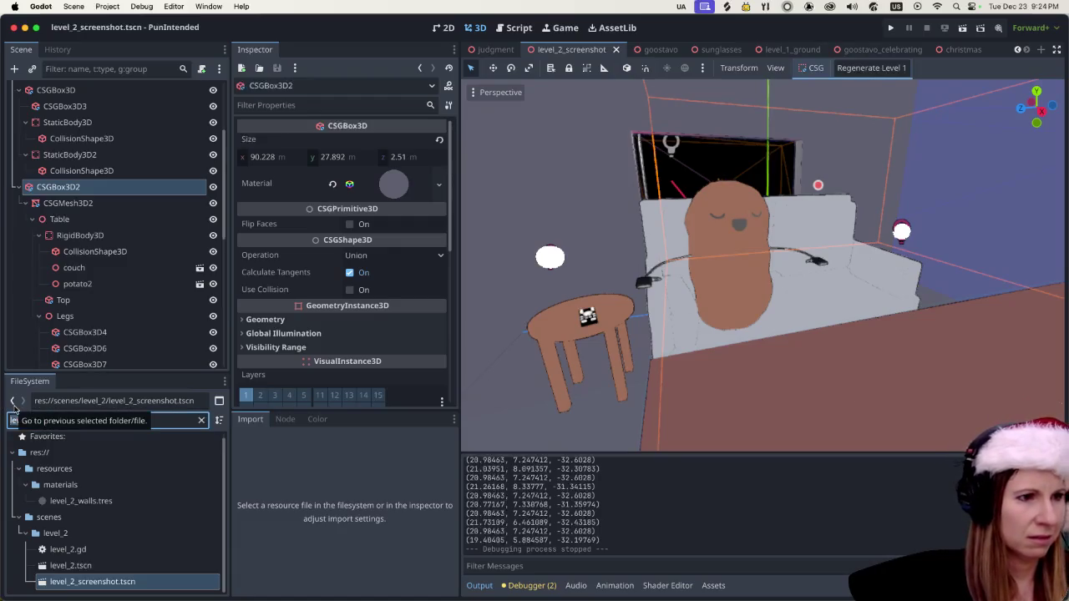
# Filter for 'couch' and inspect the couch material in couch.glb's Advanced Import Settings.
pyautogui.write('couch')
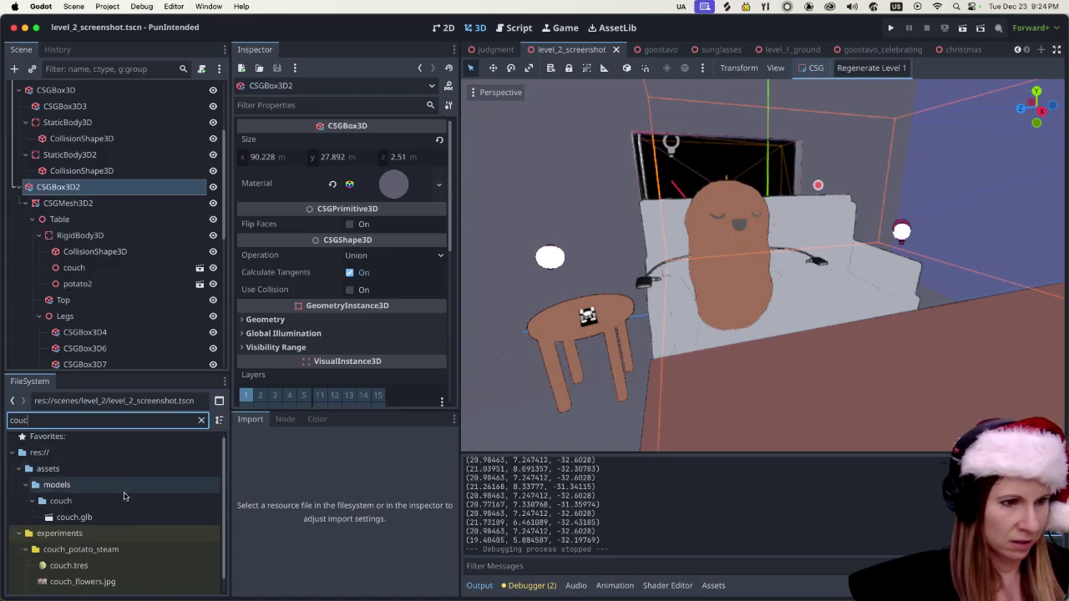
pyautogui.doubleClick(75, 517)
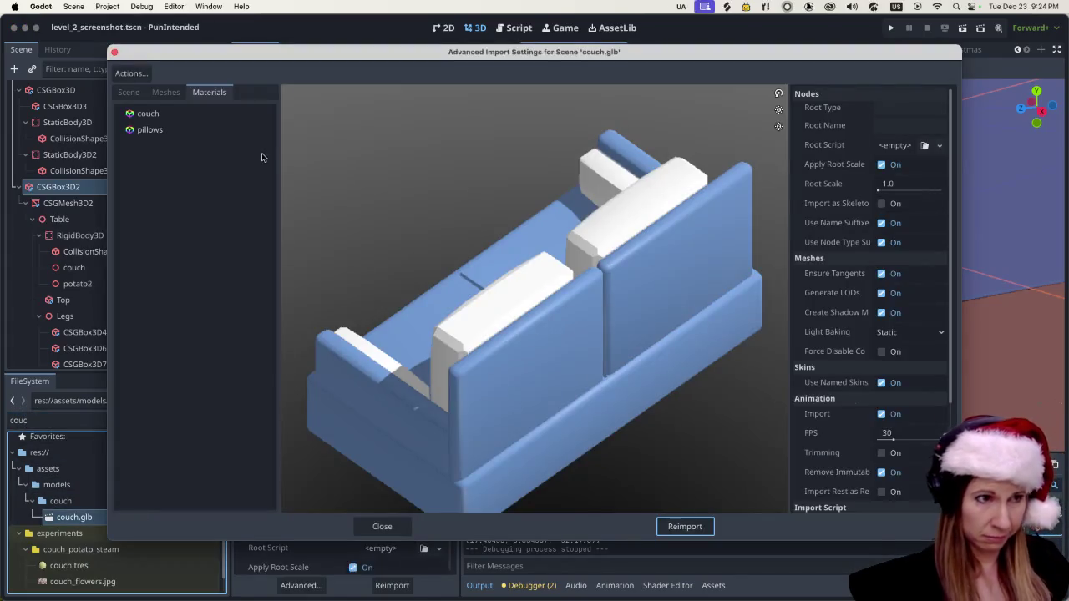
pyautogui.click(221, 114)
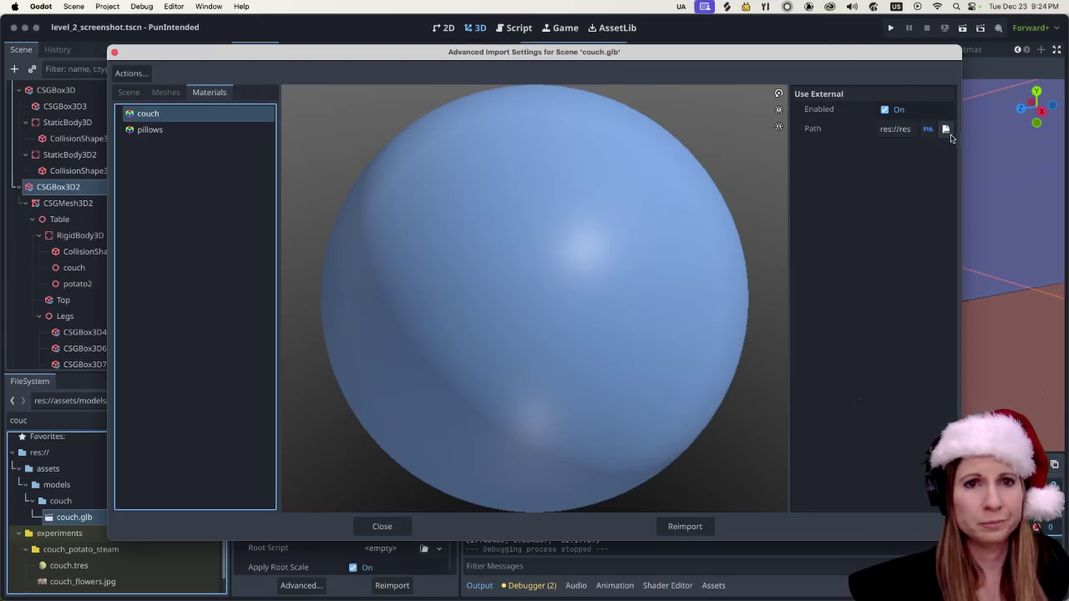
pyautogui.click(946, 129)
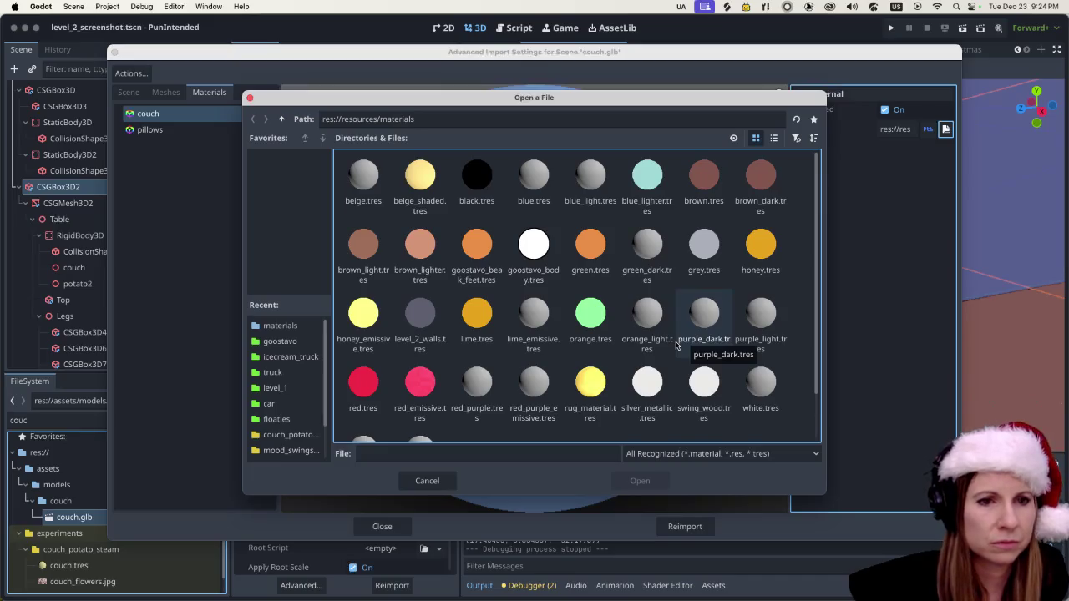
pyautogui.scroll(-2, 594, 289)
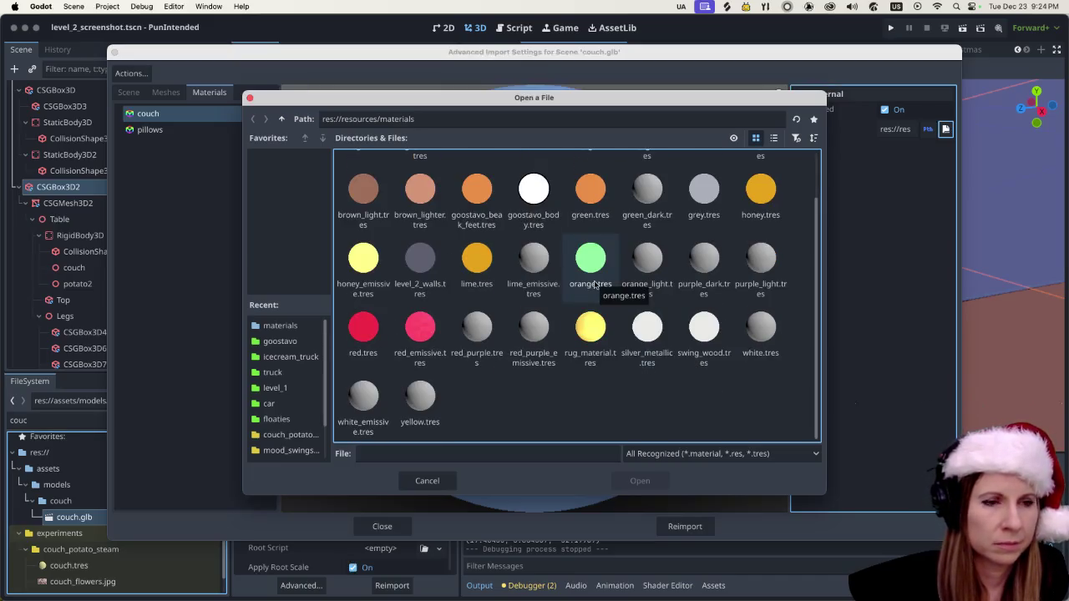
pyautogui.click(435, 485)
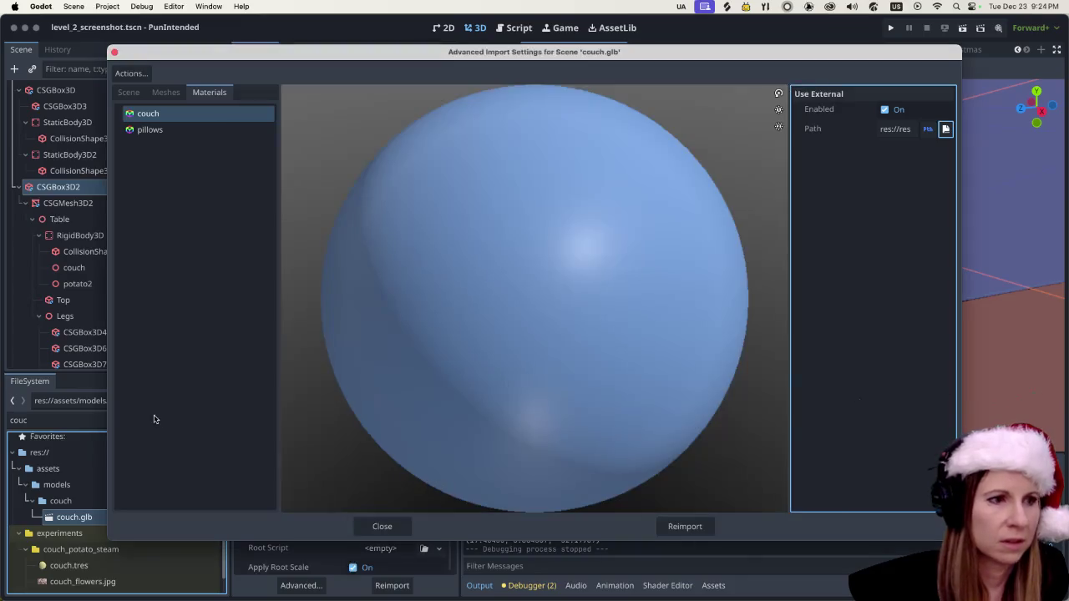
pyautogui.click(382, 526)
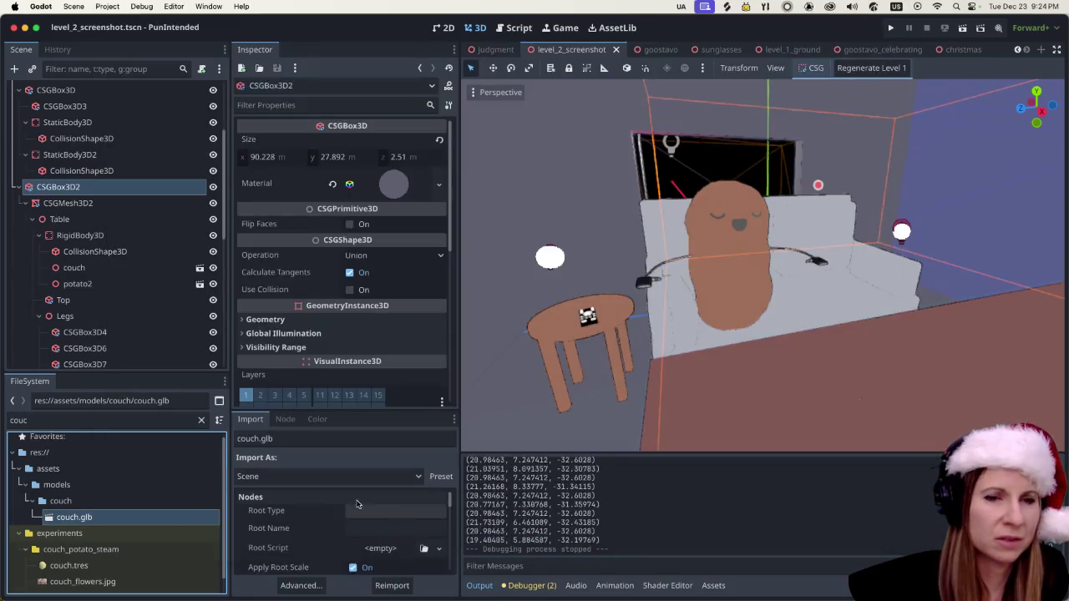
# Reopen couch.glb's import settings to confirm its external grey.tres material, then select the filter text.
pyautogui.click(78, 420)
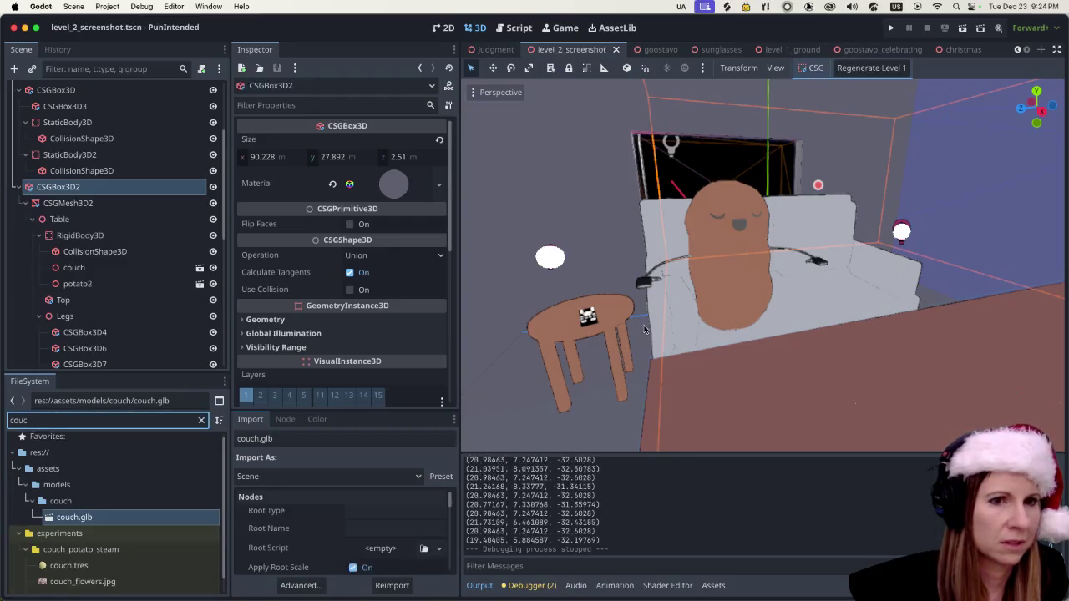
pyautogui.doubleClick(102, 520)
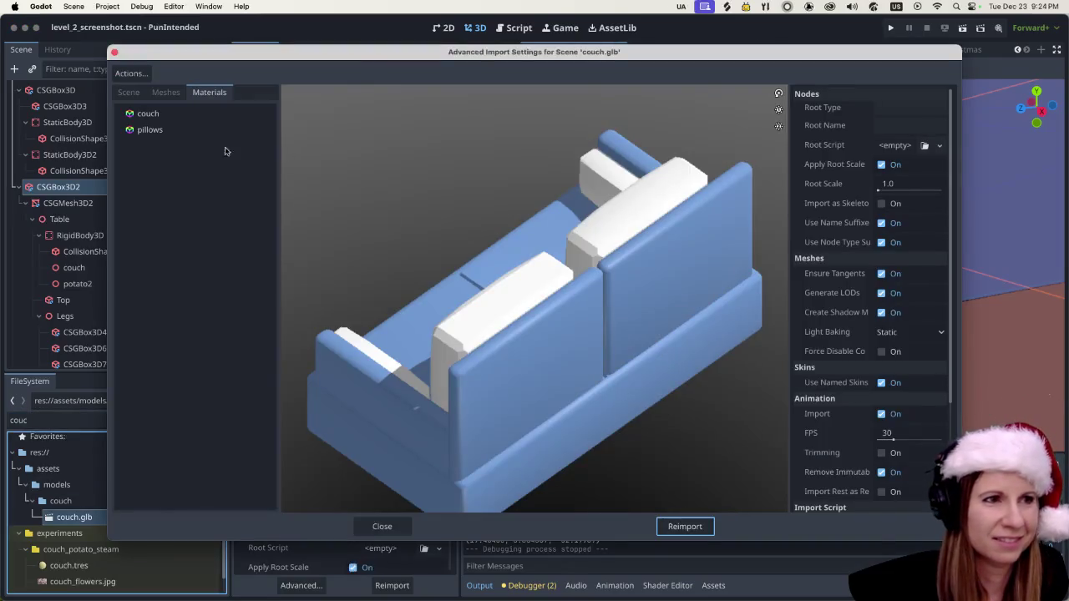
pyautogui.click(249, 113)
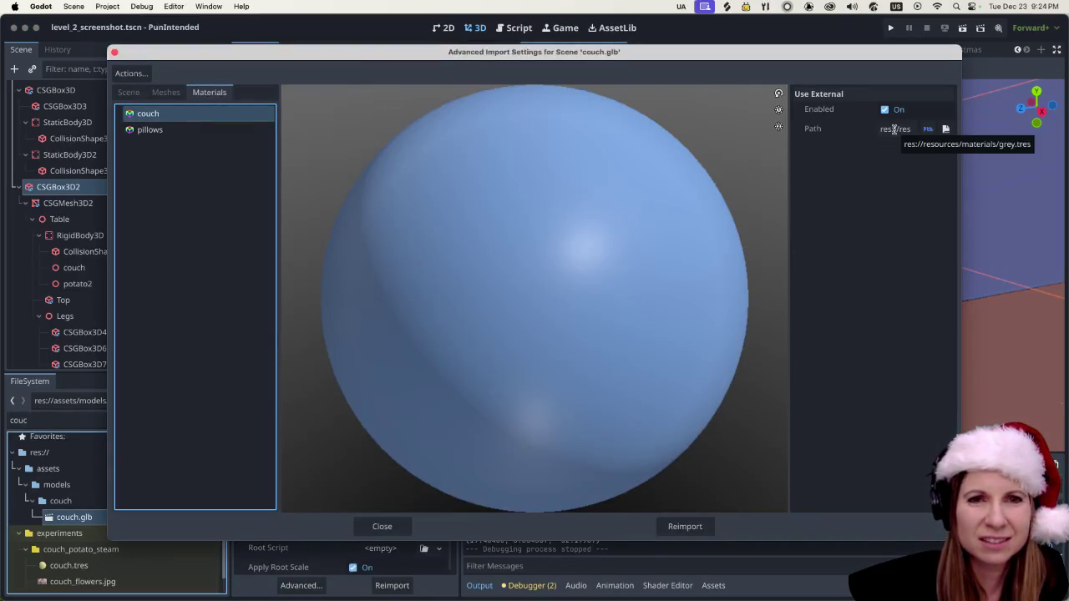
pyautogui.click(389, 528)
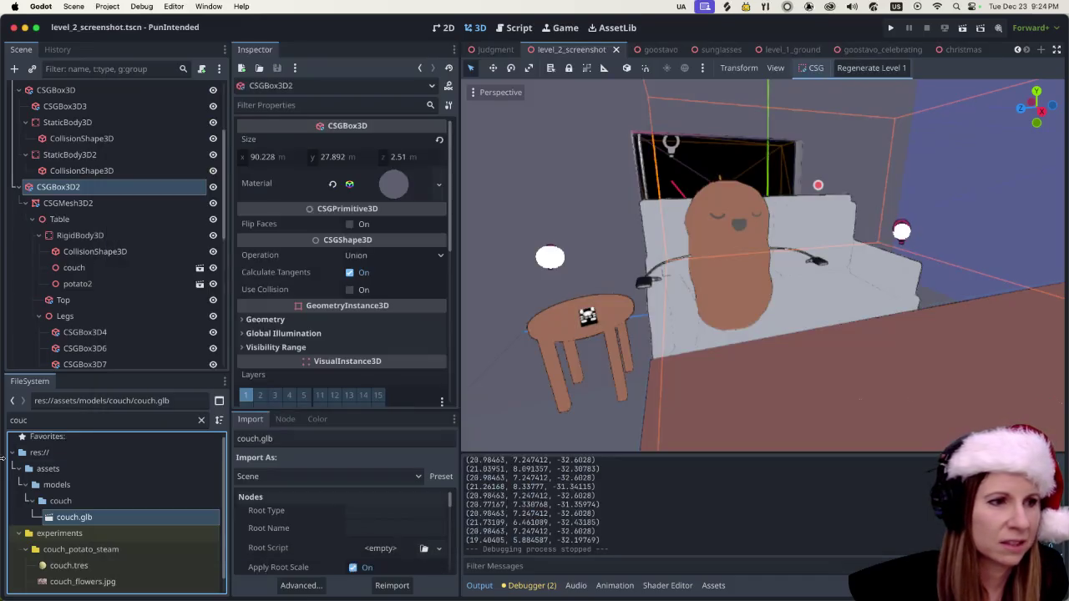
pyautogui.moveTo(66, 421); pyautogui.dragTo(3, 415)
# Open the grey.tres material and switch its shading from Unshaded to Per-Pixel.
pyautogui.write('grey')
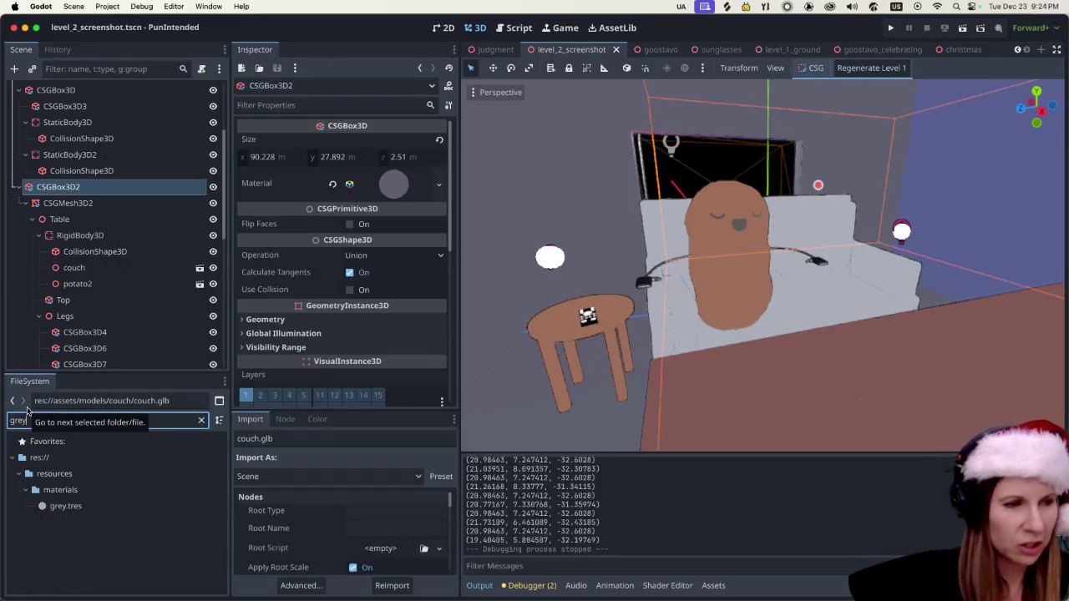
pyautogui.doubleClick(66, 506)
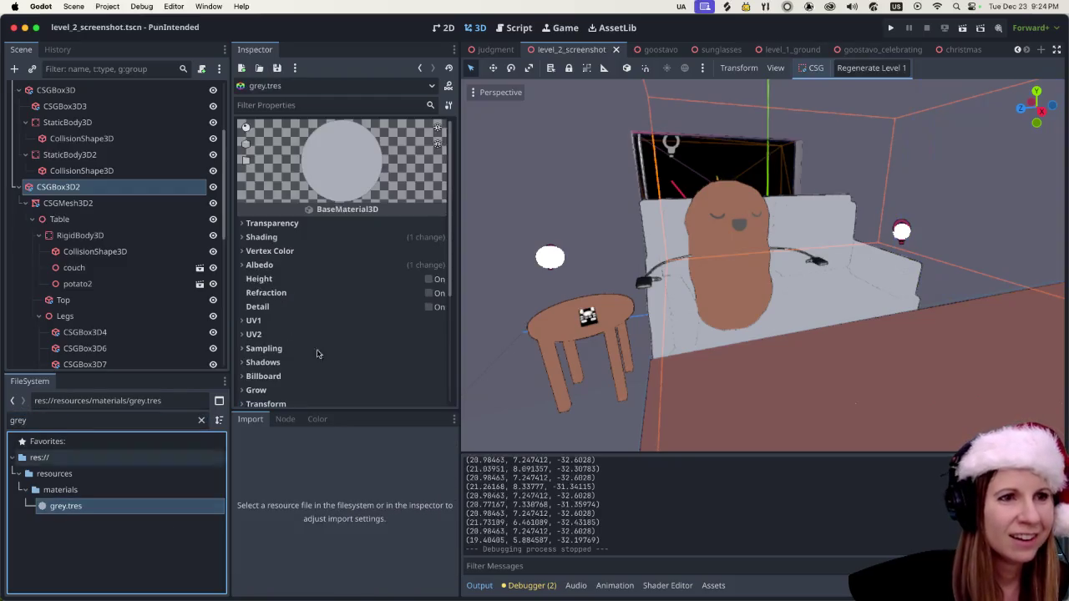
pyautogui.click(255, 237)
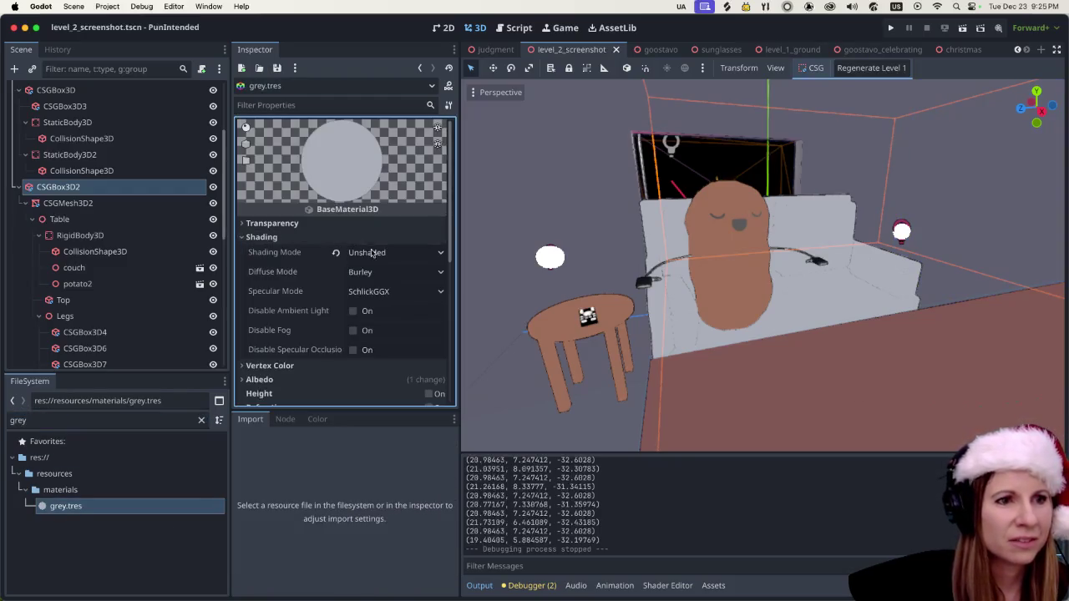
pyautogui.click(375, 253)
pyautogui.click(372, 286)
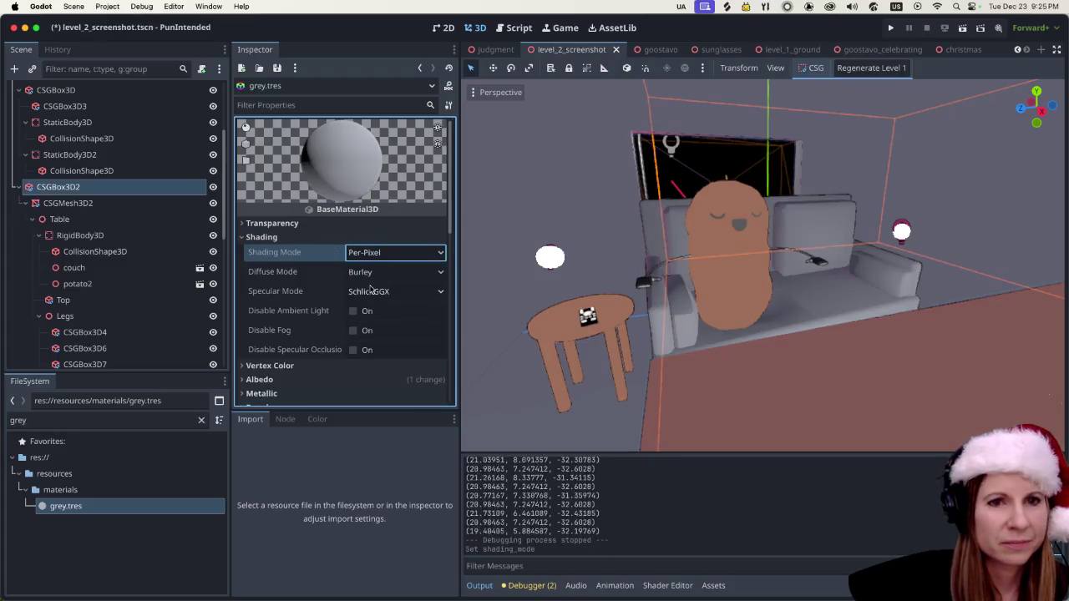
# Change the grey.tres shading mode to Per-Vertex.
pyautogui.scroll(-5, 880, 302)
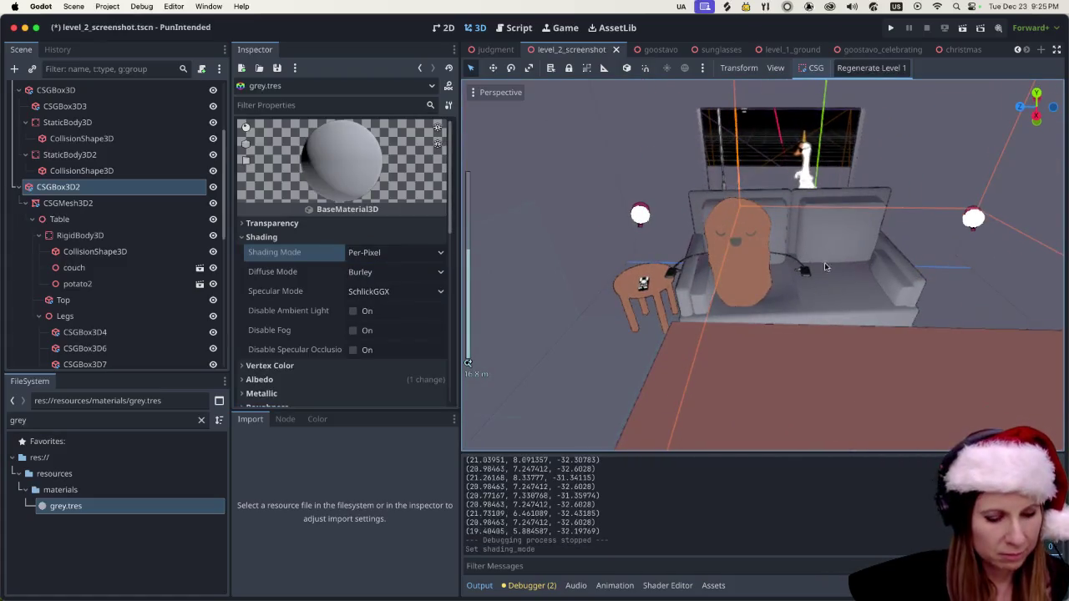
pyautogui.scroll(5, 818, 287)
pyautogui.scroll(3, 717, 358)
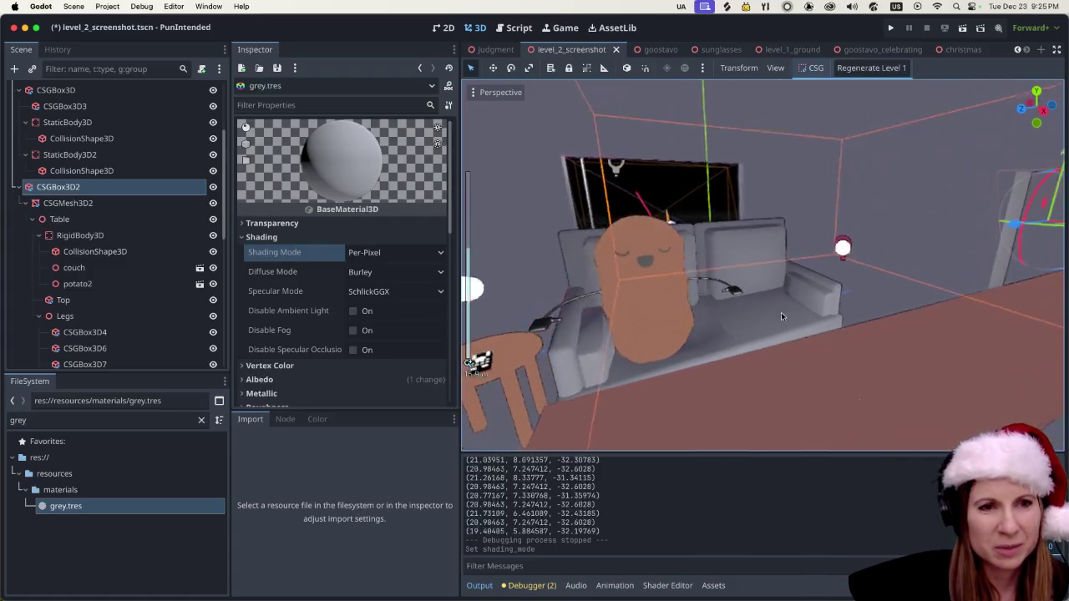
pyautogui.click(393, 252)
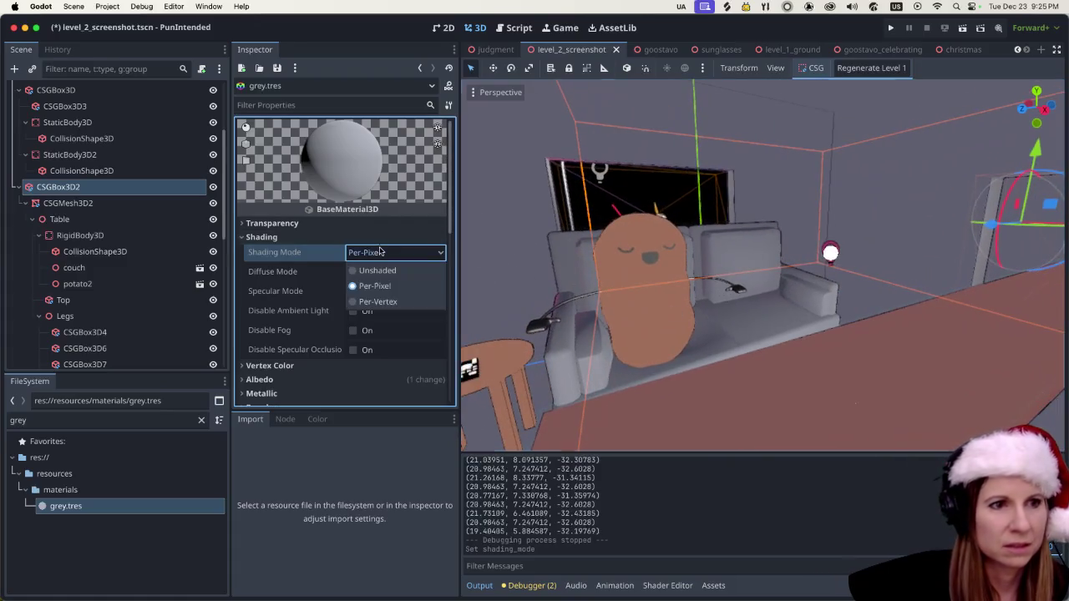
pyautogui.click(380, 301)
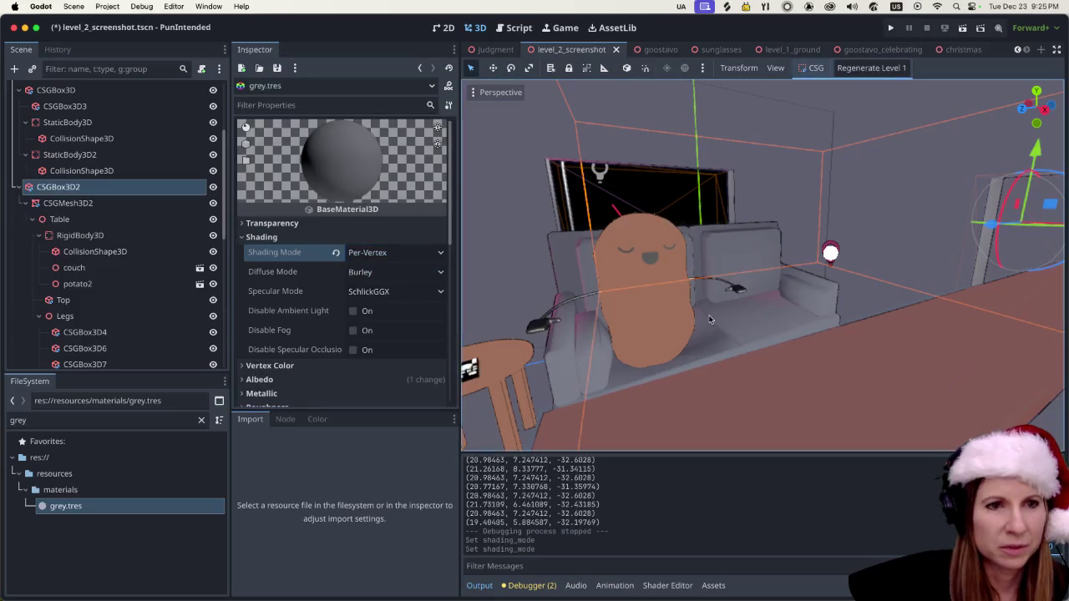
# Set the grey.tres diffuse mode to Toon and inspect the couch's flatter look.
pyautogui.scroll(-5, 714, 319)
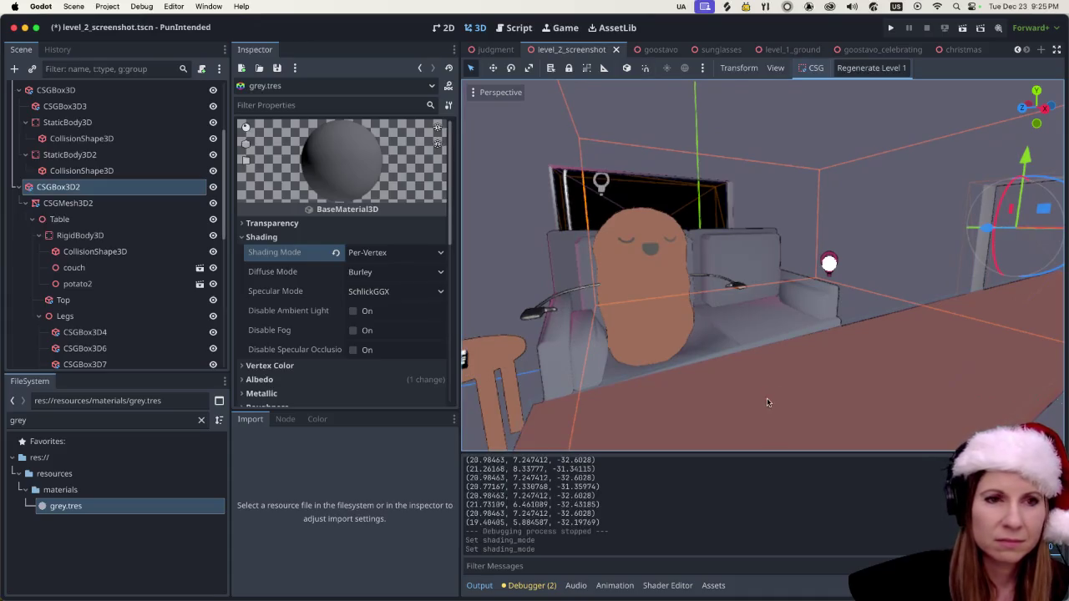
pyautogui.scroll(2, 597, 336)
pyautogui.click(374, 279)
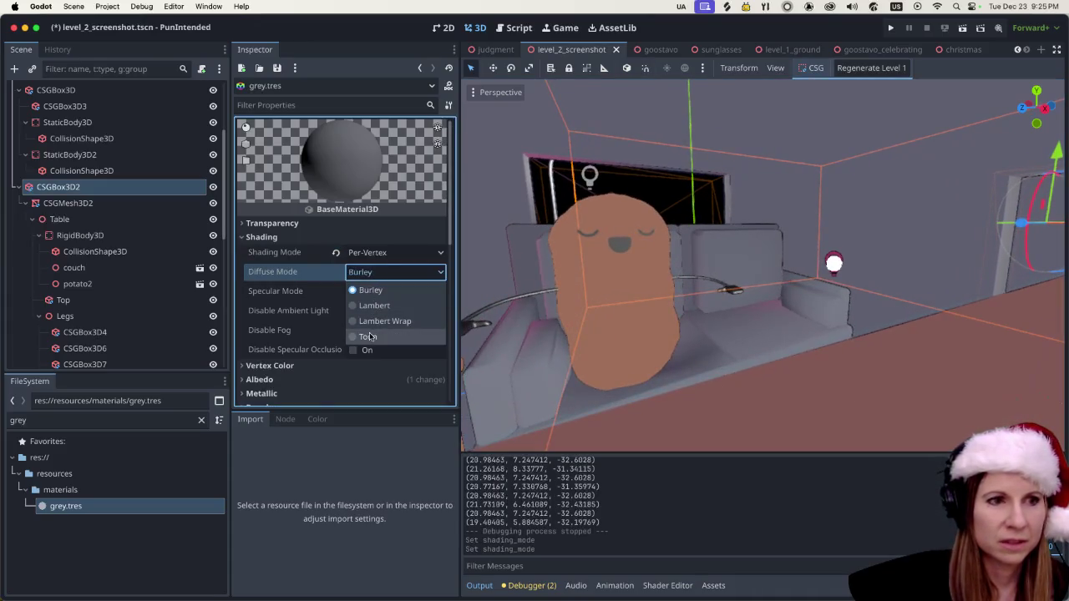
pyautogui.click(376, 337)
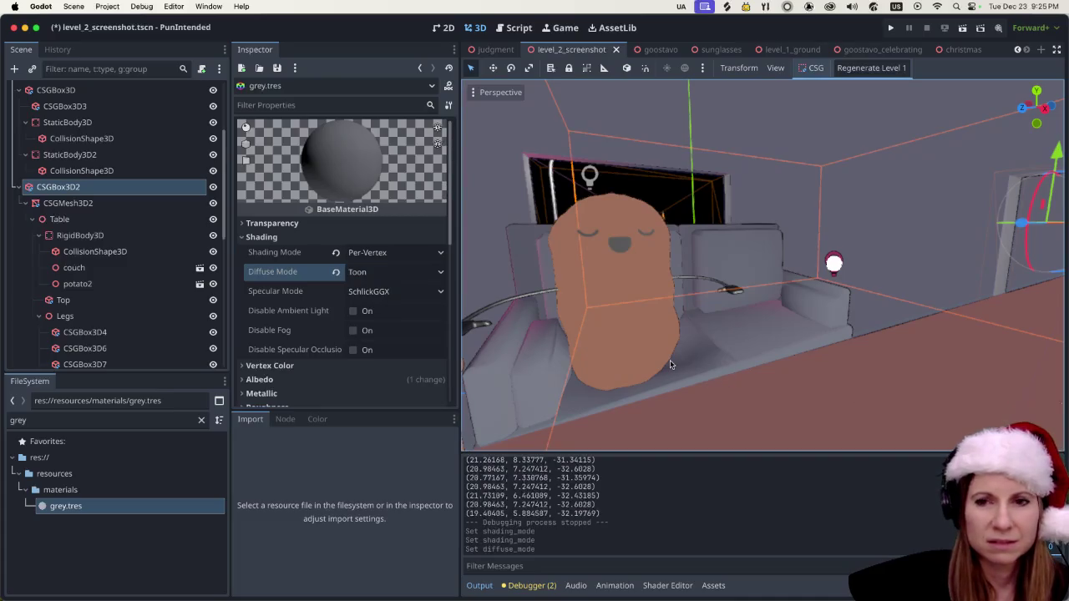
pyautogui.scroll(-1, 669, 361)
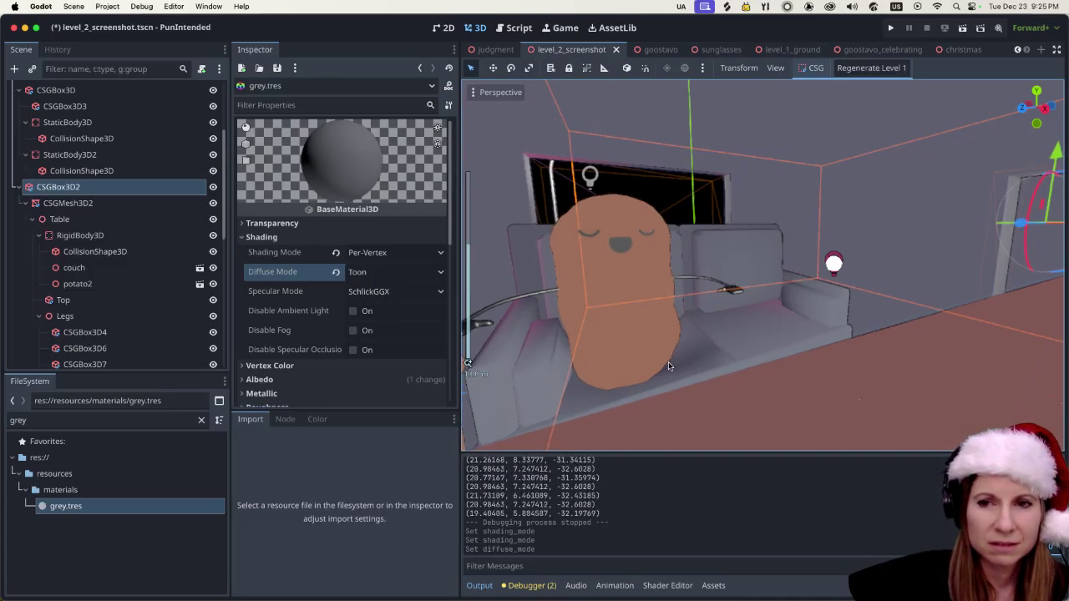
pyautogui.hscroll(-10, 631, 338)
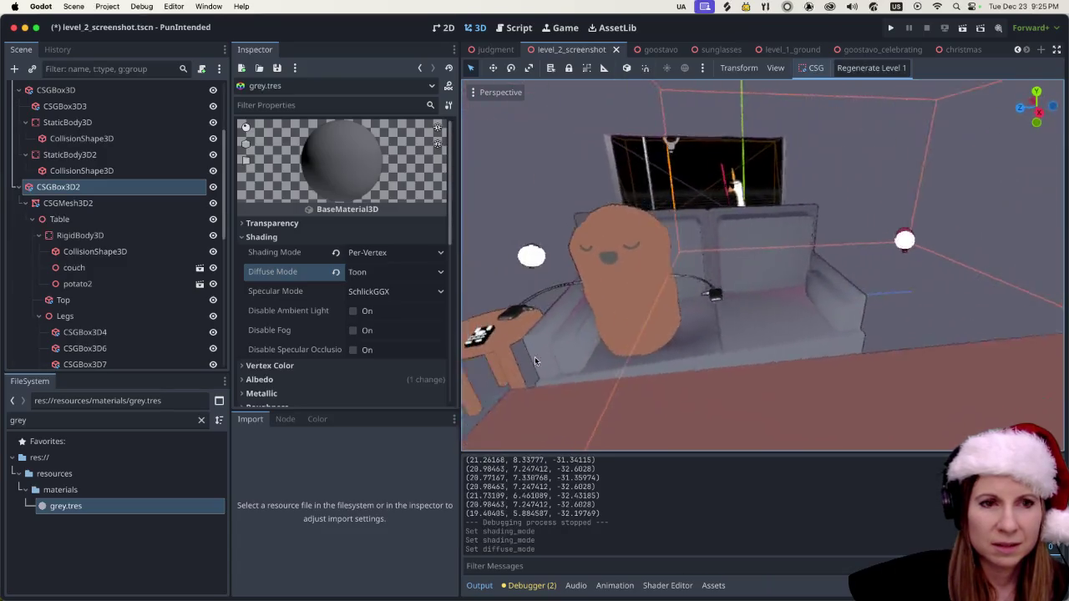
pyautogui.hscroll(-5, 481, 376)
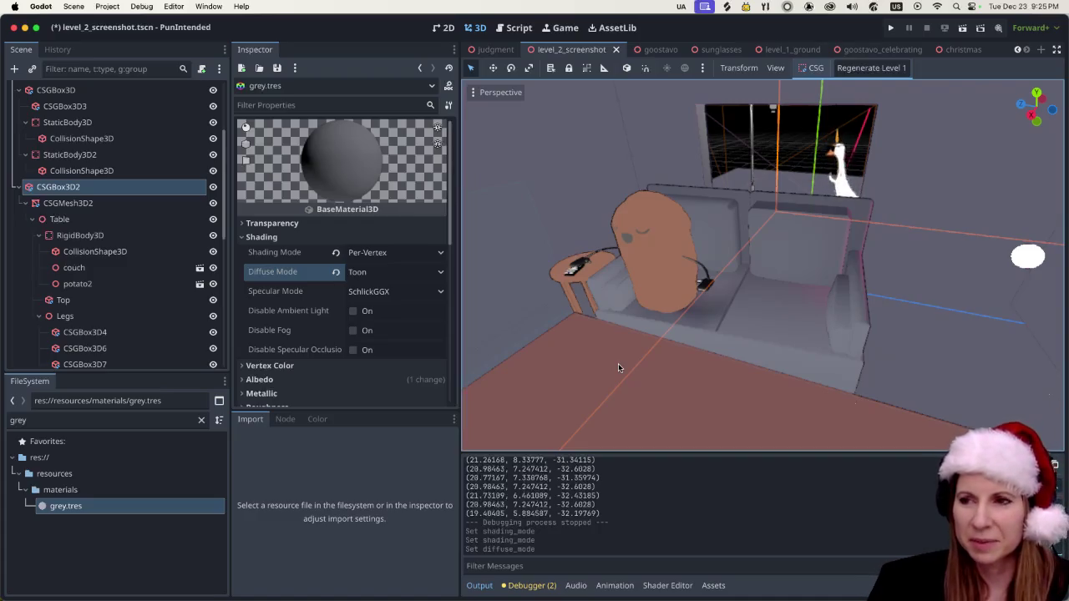
pyautogui.hscroll(10, 707, 350)
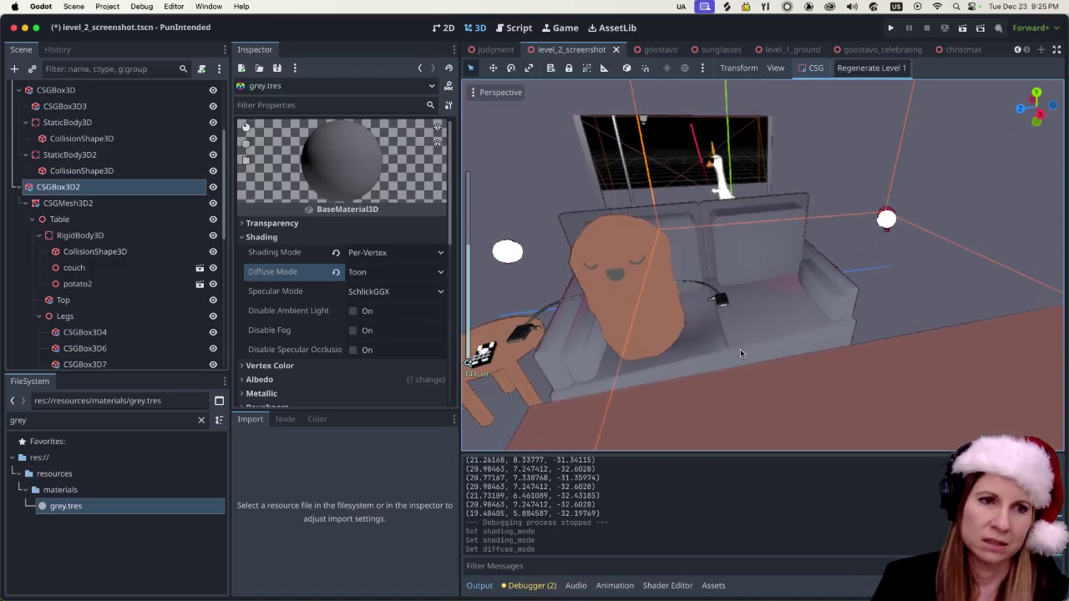
pyautogui.scroll(8, 606, 323)
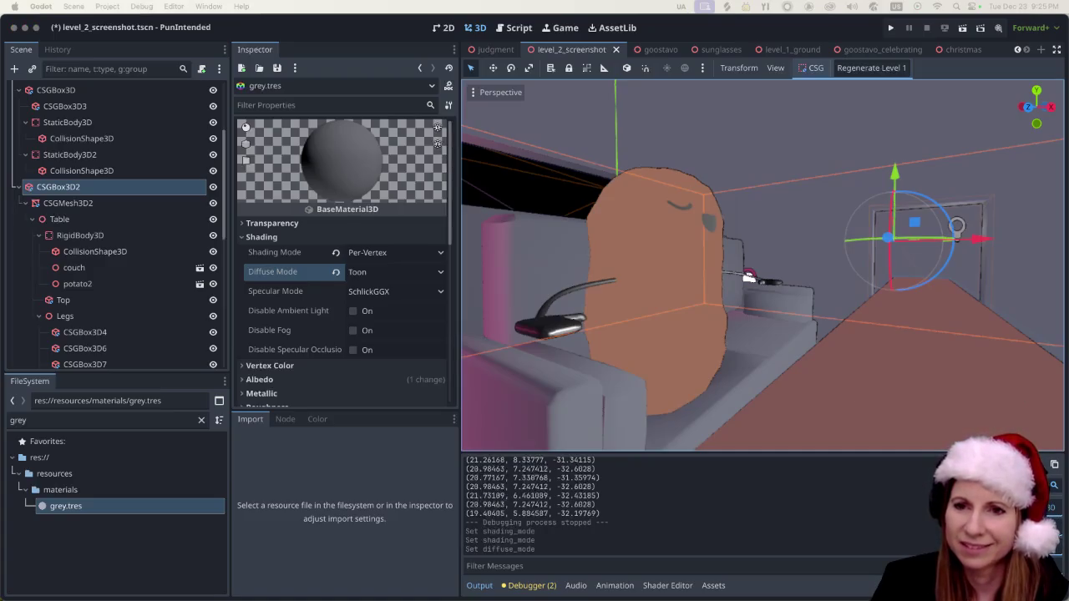
pyautogui.click(398, 257)
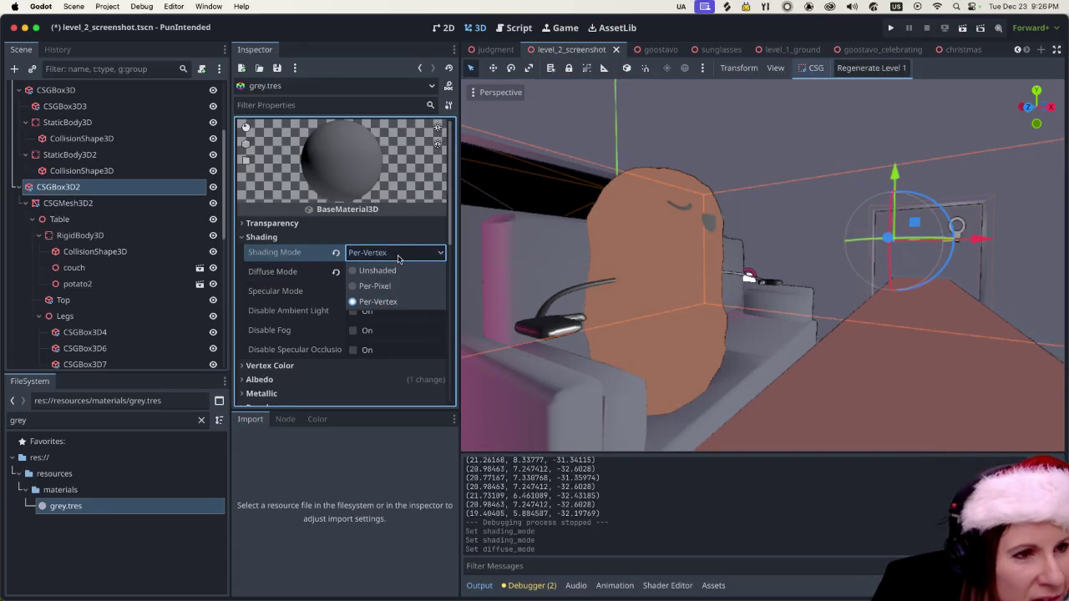
# Set grey.tres to Lambert diffuse mode and Per-Pixel shading.
pyautogui.click(376, 253)
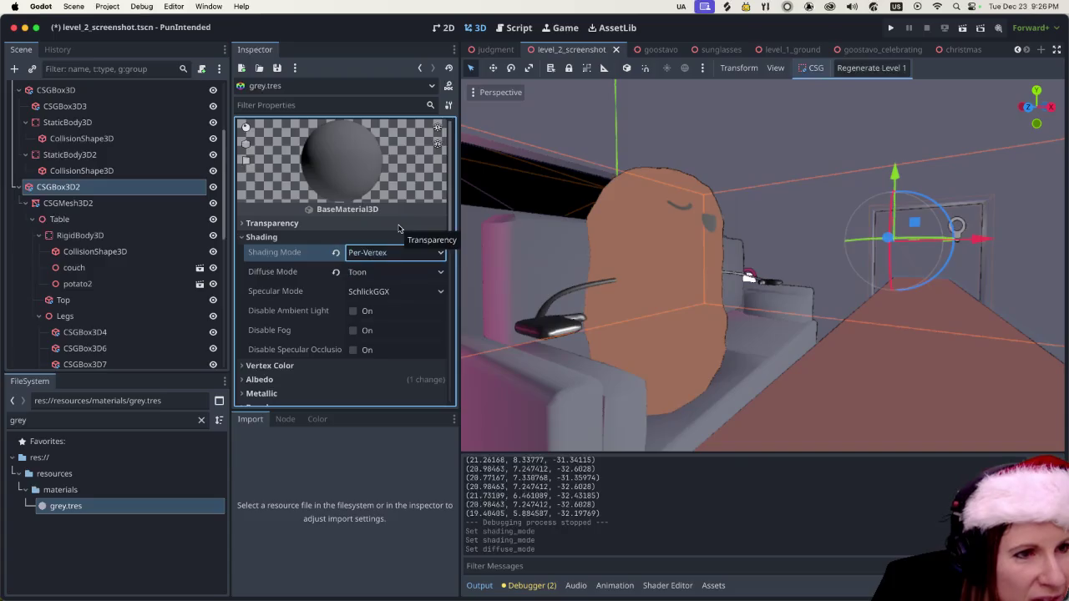
pyautogui.click(376, 277)
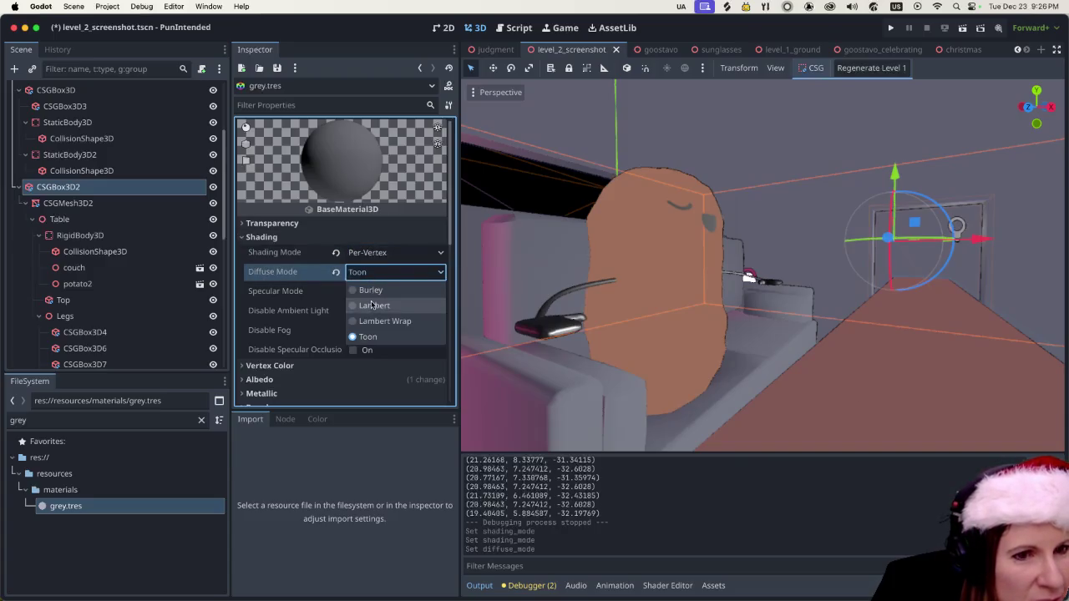
pyautogui.click(373, 306)
pyautogui.click(379, 255)
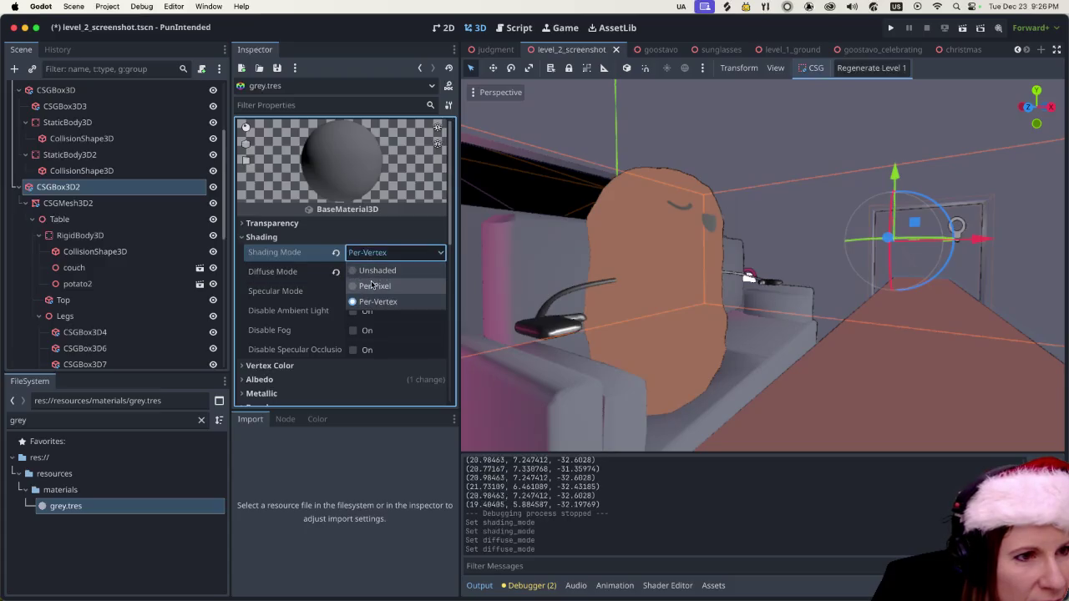
pyautogui.click(375, 286)
# Save the level 2 scene and run the game with the Super+B shortcut.
pyautogui.hscroll(-5, 641, 269)
pyautogui.scroll(-5, 608, 294)
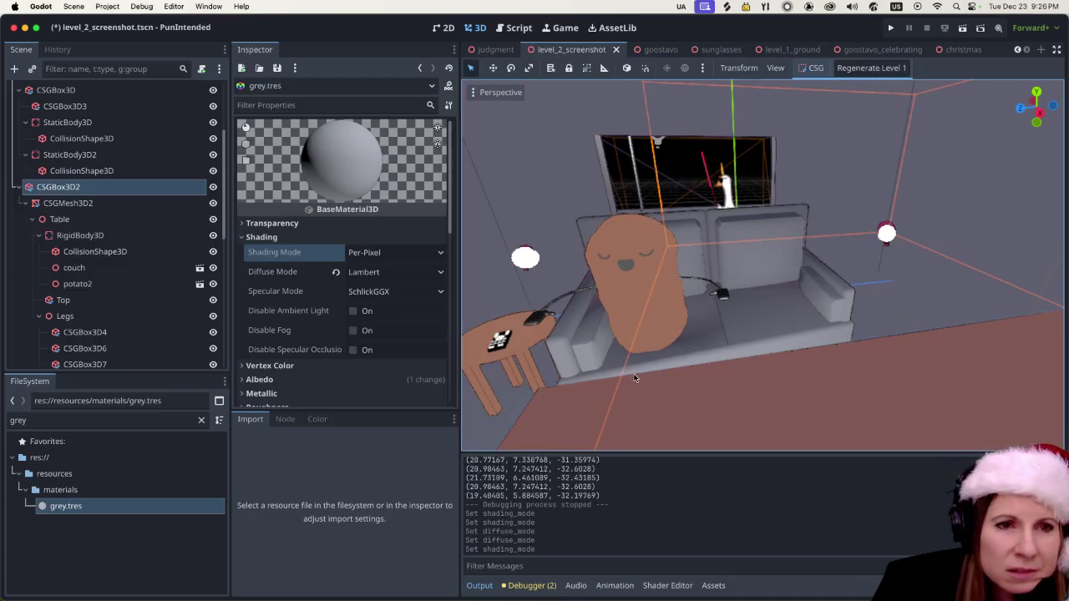
pyautogui.scroll(3, 632, 374)
pyautogui.scroll(-3, 597, 330)
pyautogui.scroll(3, 669, 251)
pyautogui.scroll(-5, 646, 299)
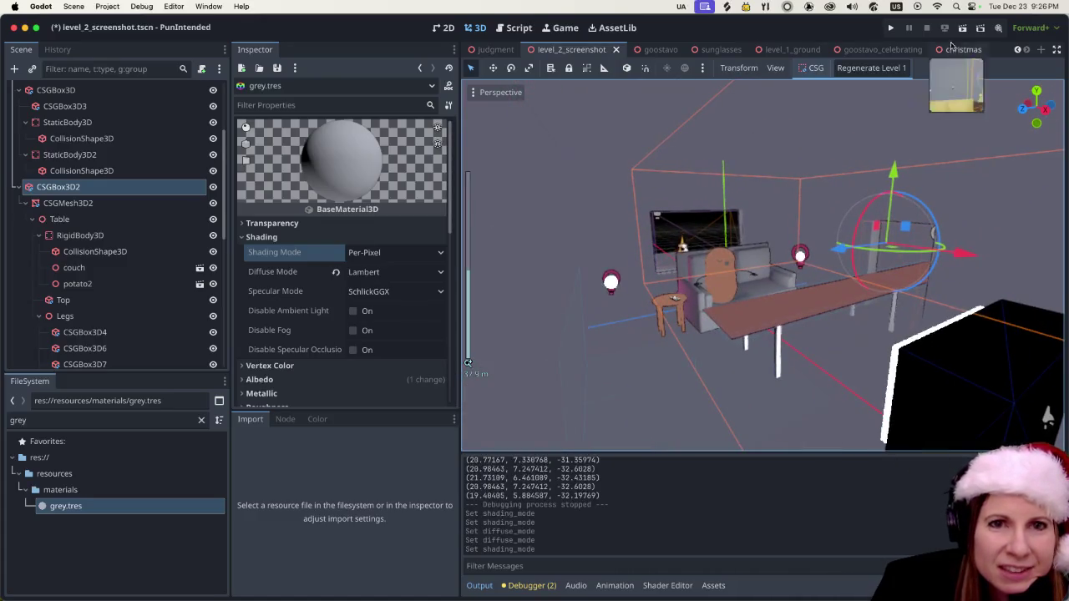
pyautogui.press('super+b')
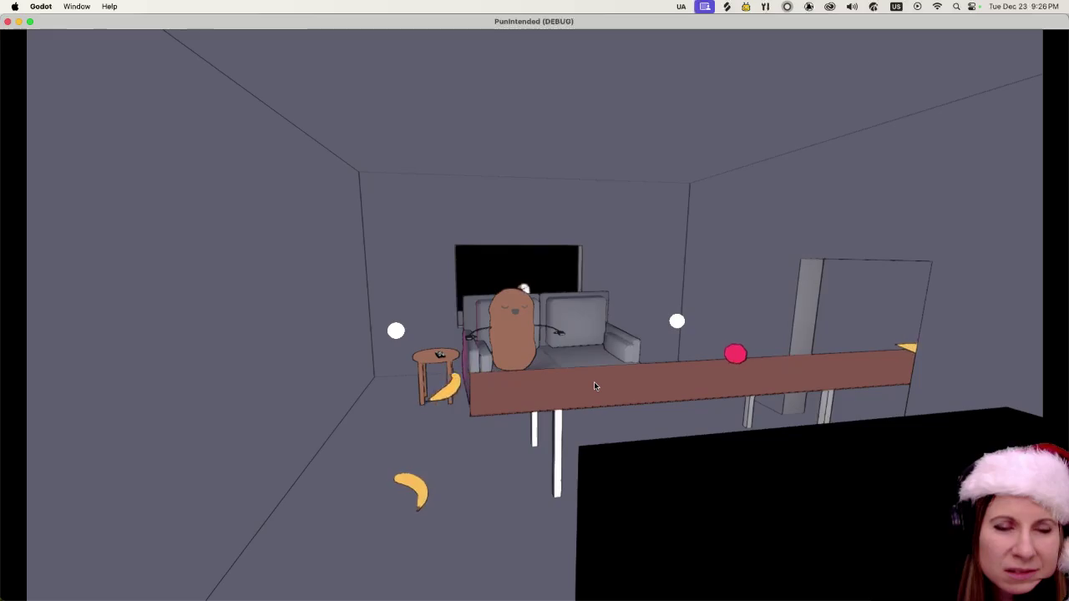
# Close the PunIntended (DEBUG) game window to return to the editor.
pyautogui.click(7, 23)
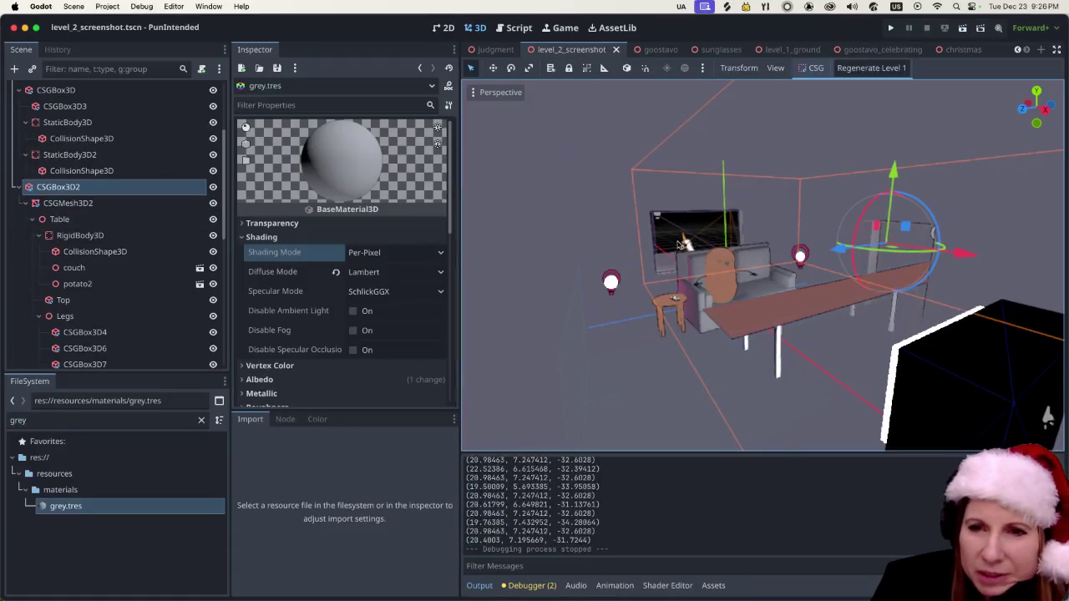
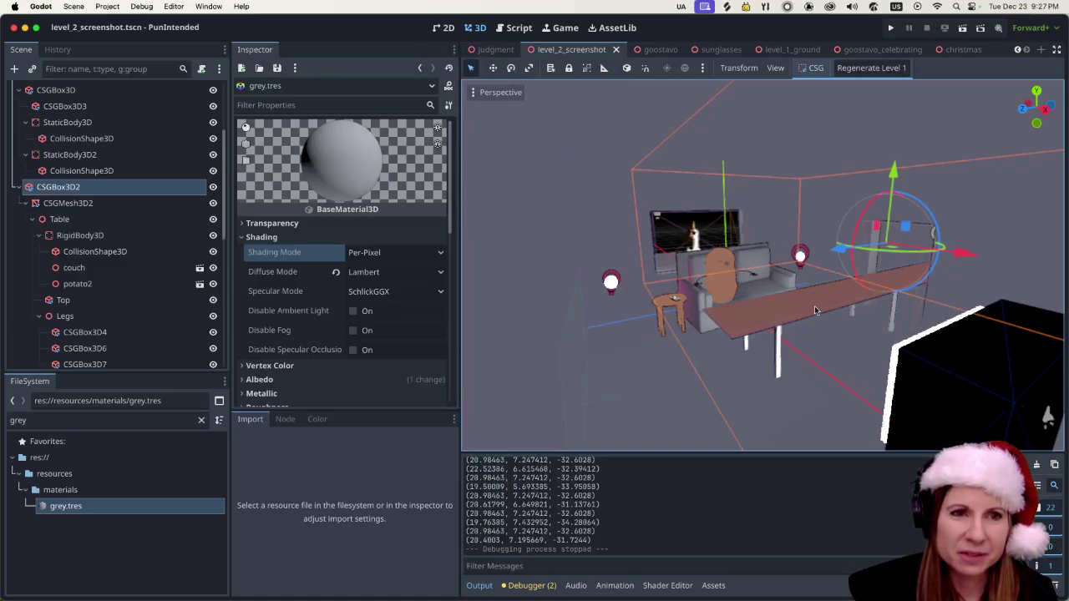
# Zoom toward the couch and select the potato2 object sitting on it.
pyautogui.scroll(4, 812, 306)
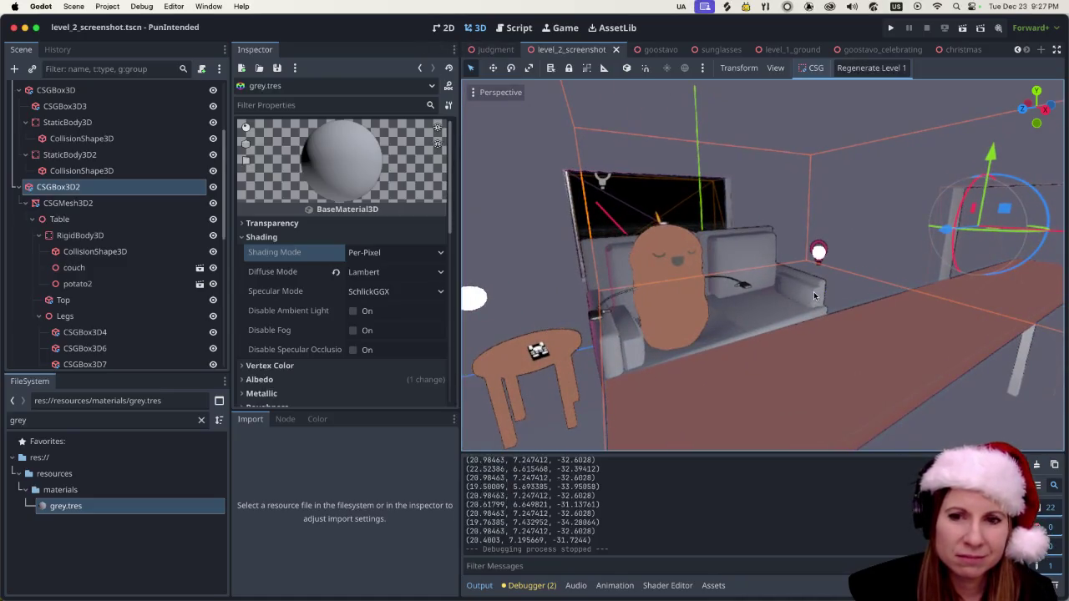
pyautogui.scroll(-5, 813, 292)
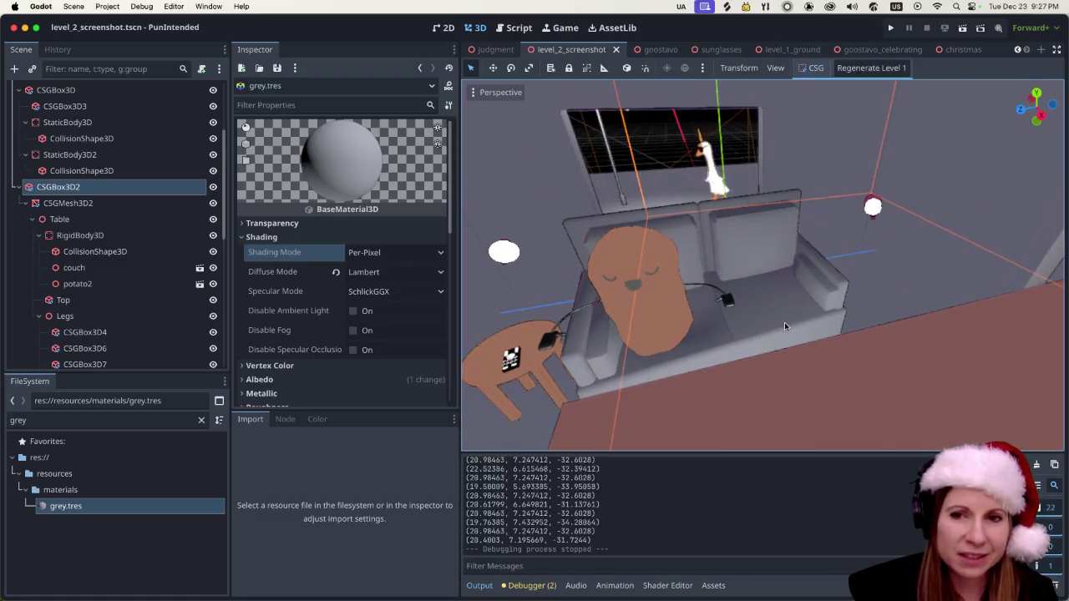
pyautogui.scroll(3, 784, 326)
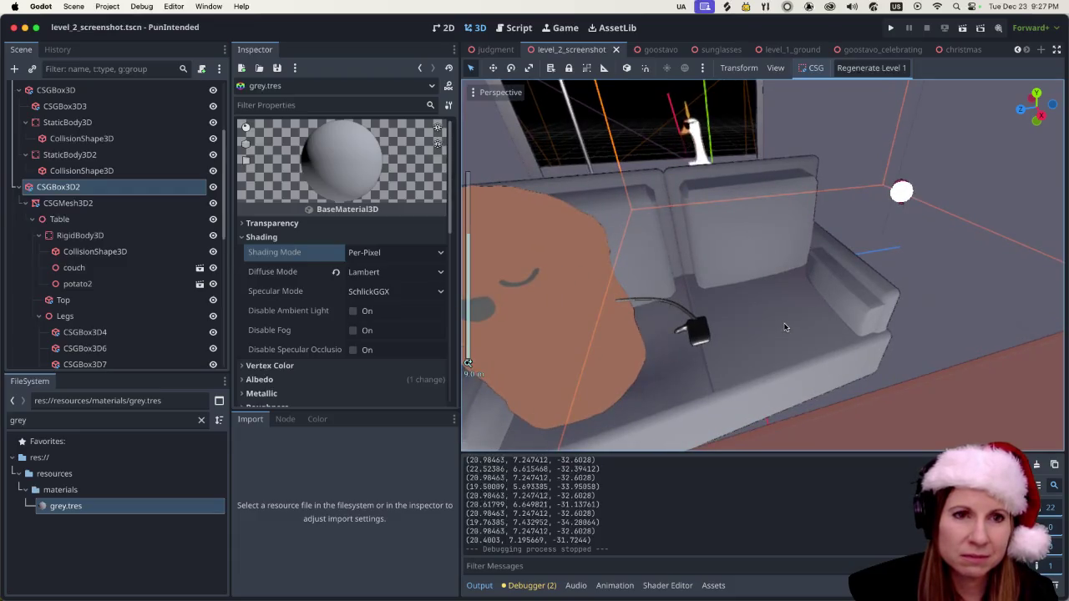
pyautogui.scroll(-4, 778, 321)
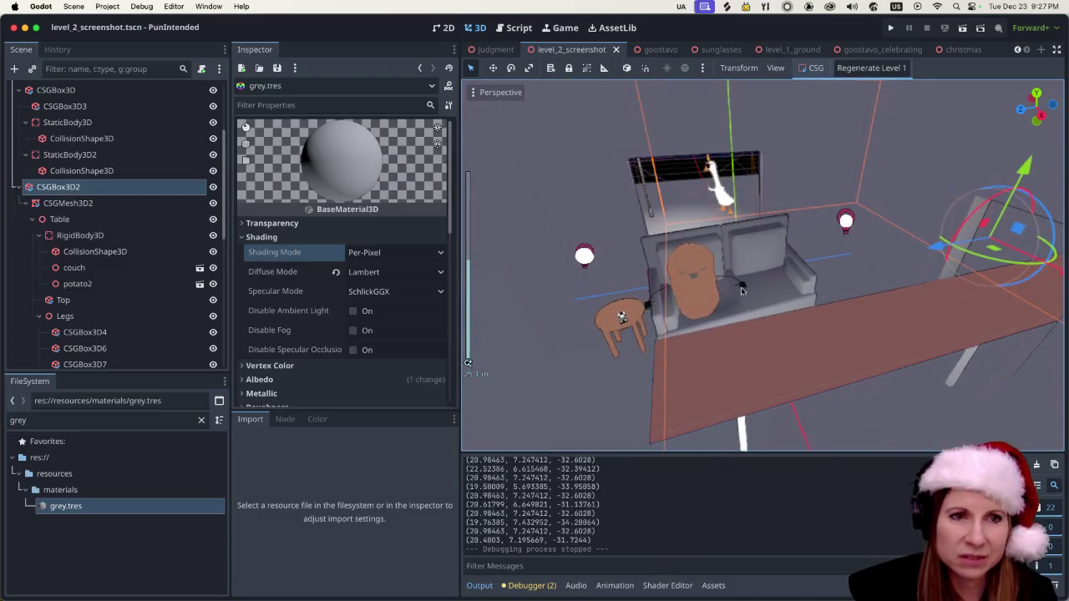
pyautogui.scroll(2, 710, 301)
pyautogui.click(676, 310)
# Filter the FileSystem for 'brown' and bring up brown_light, keeping transparency disabled.
pyautogui.doubleClick(72, 418)
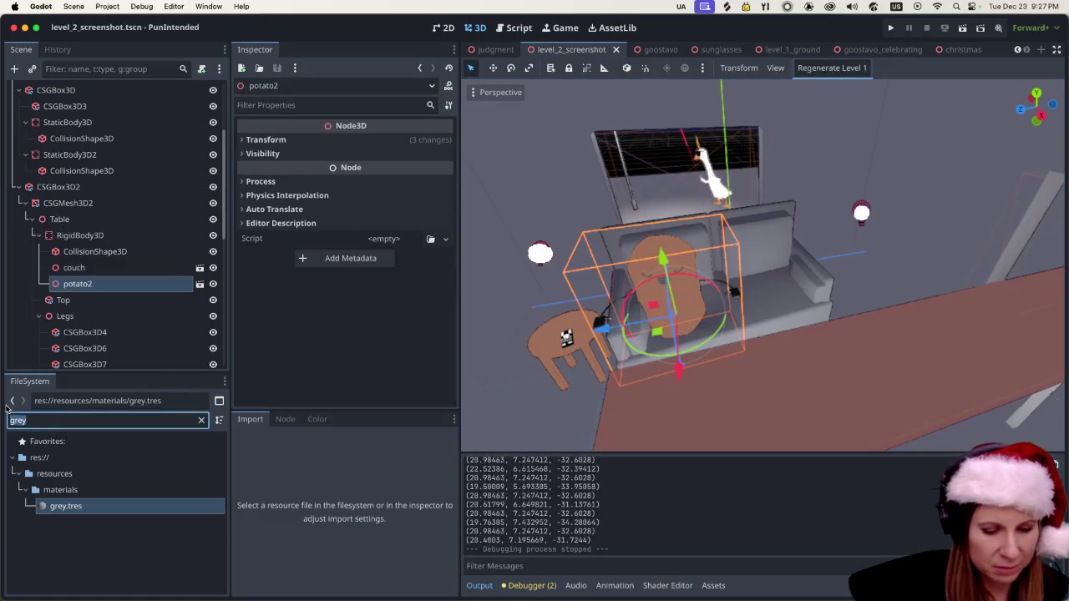
pyautogui.write('brown')
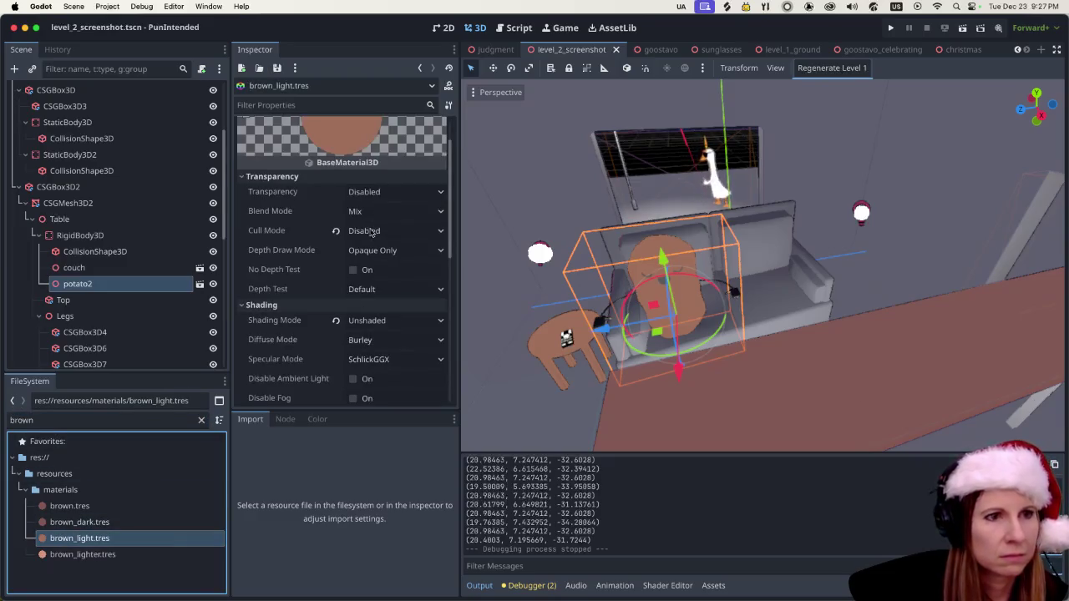
pyautogui.click(388, 192)
pyautogui.click(387, 192)
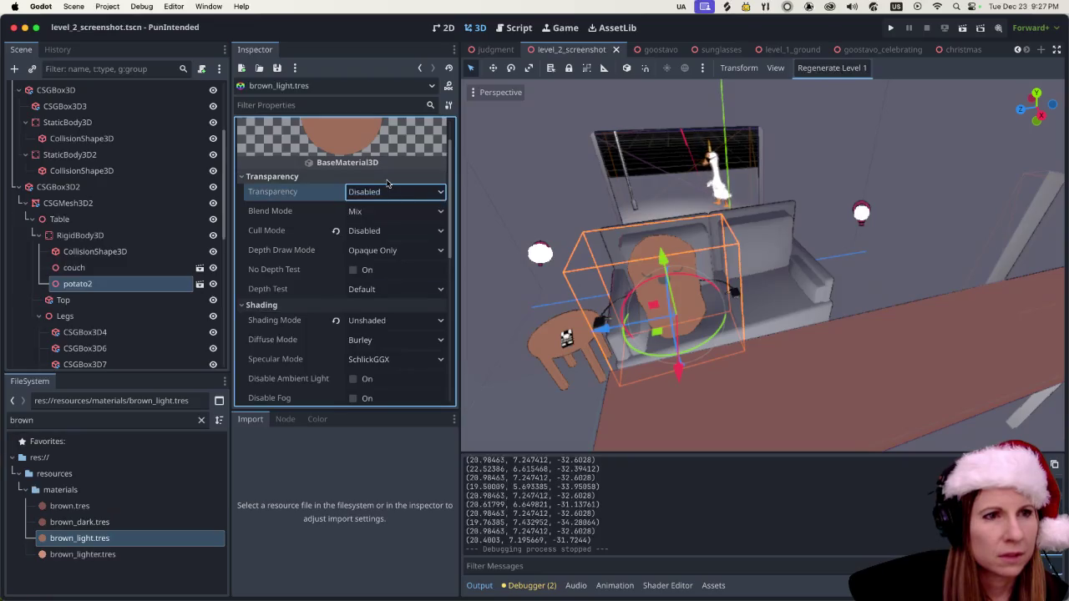
pyautogui.scroll(2, 326, 199)
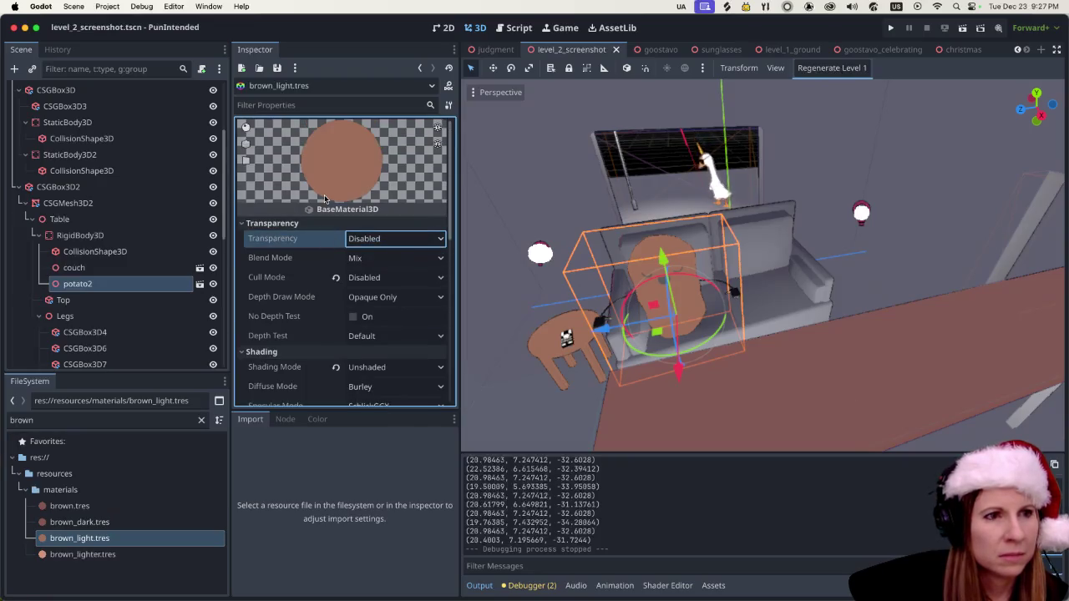
pyautogui.click(367, 240)
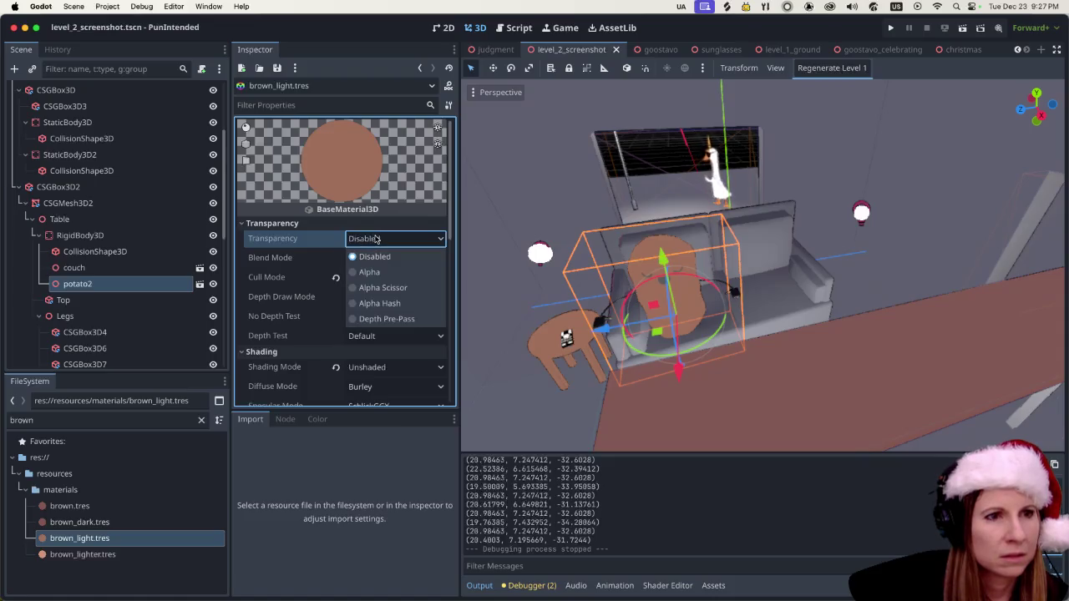
pyautogui.click(376, 240)
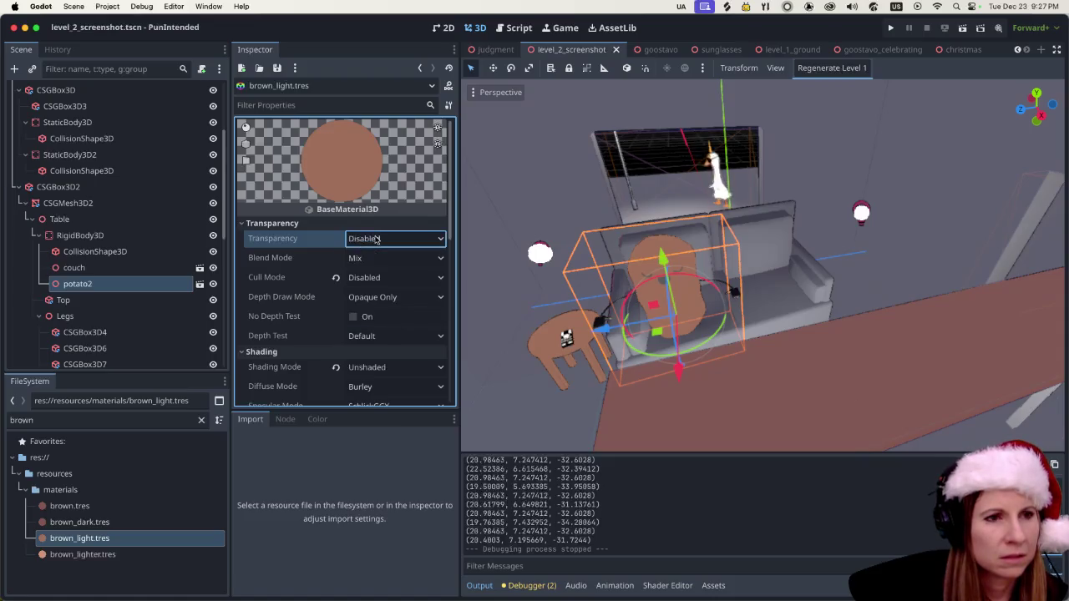
# Set brown_light's Shading Mode to Per-Pixel, then select the CSGBox3D2 room geometry.
pyautogui.click(371, 367)
pyautogui.click(375, 400)
pyautogui.scroll(-1, 676, 274)
pyautogui.scroll(8, 677, 274)
pyautogui.click(605, 410)
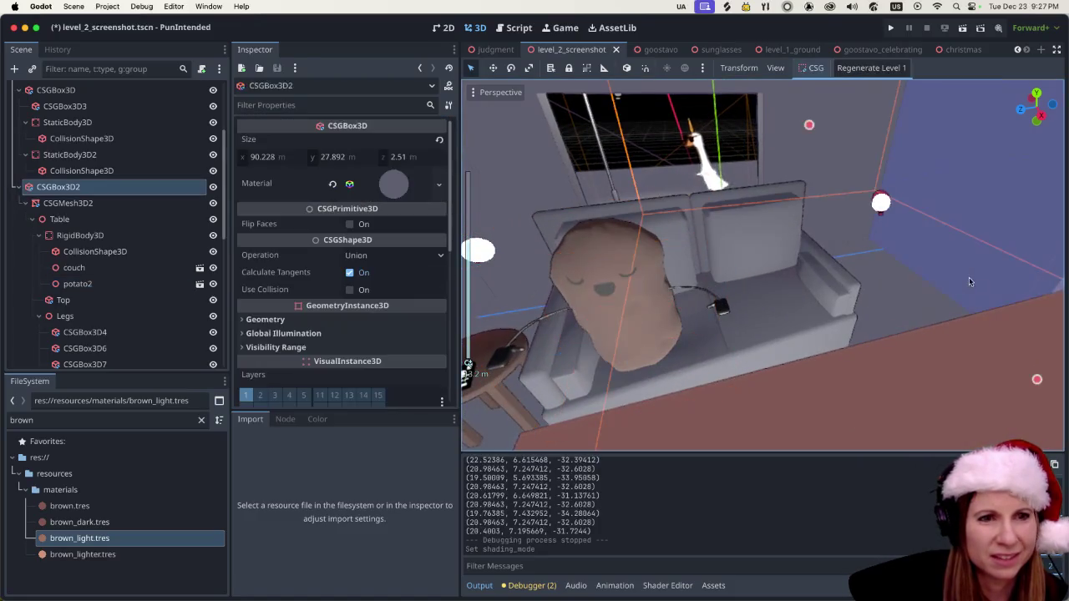
# Orbit and zoom around the couch to inspect the newly shaded potato.
pyautogui.scroll(-10, 644, 369)
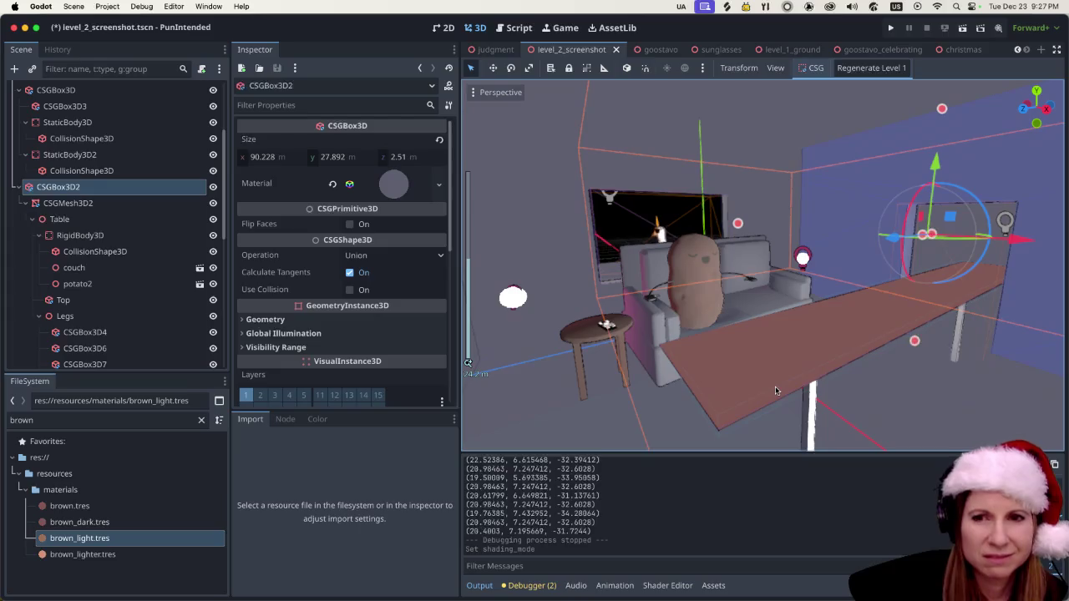
pyautogui.scroll(3, 775, 386)
pyautogui.scroll(3, 775, 386)
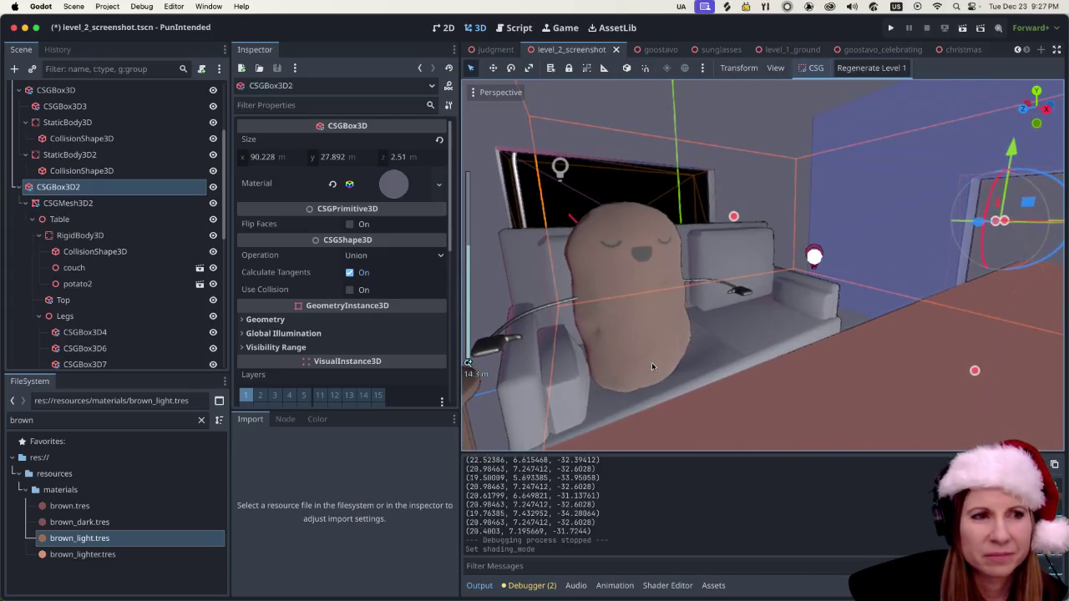
pyautogui.moveTo(646, 366)
pyautogui.mouseDown()
pyautogui.moveTo(540, 367)
pyautogui.moveTo(671, 337)
pyautogui.moveTo(647, 384)
pyautogui.mouseUp()
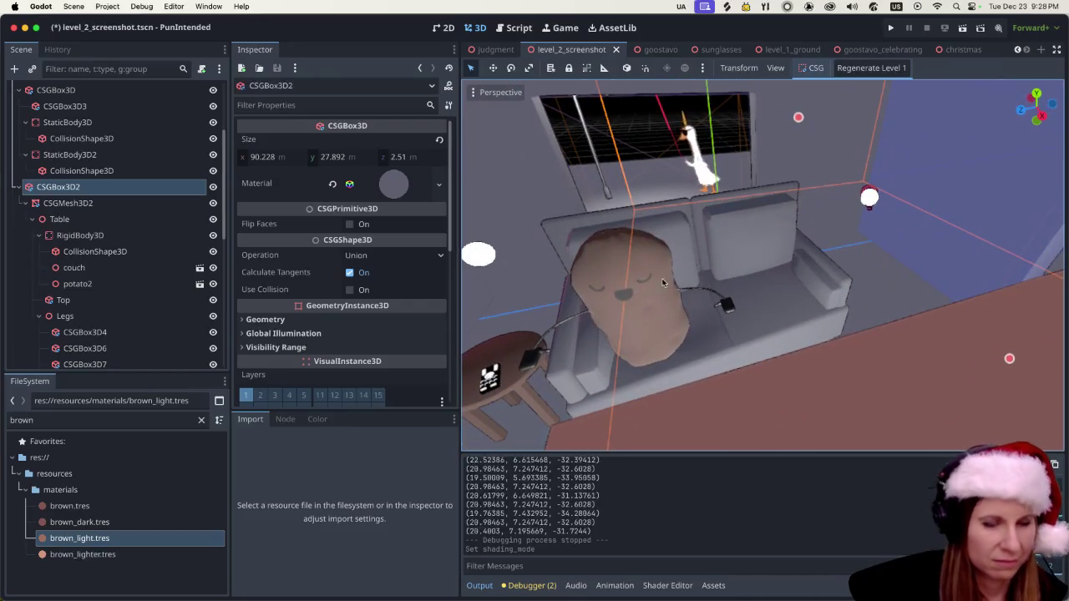
pyautogui.scroll(2, 666, 183)
pyautogui.scroll(4, 666, 182)
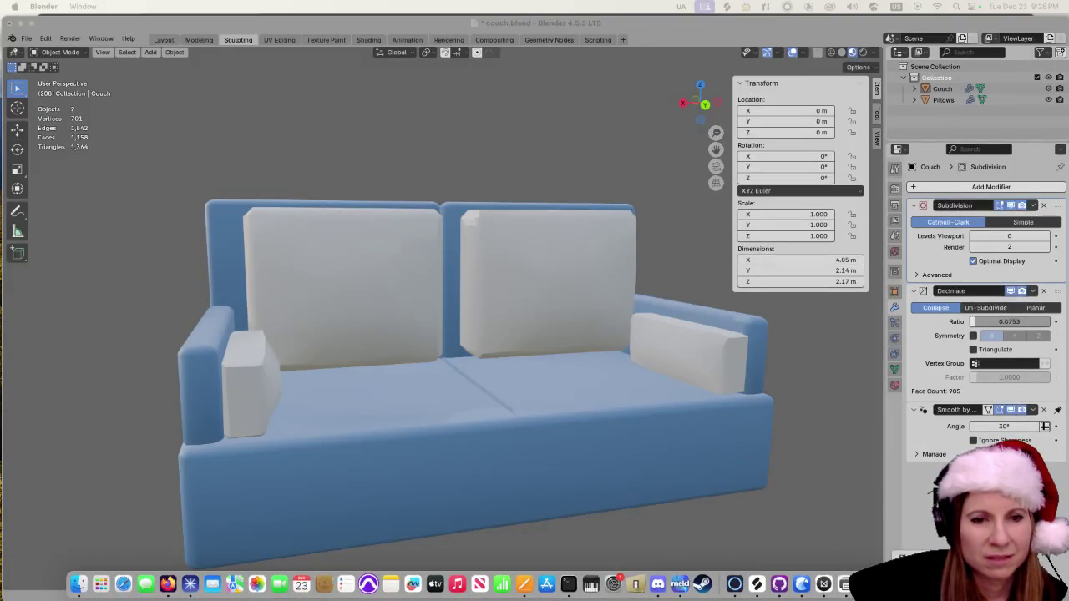
# Reopen the Godot project from the GooseControl launcher.
pyautogui.click(898, 584)
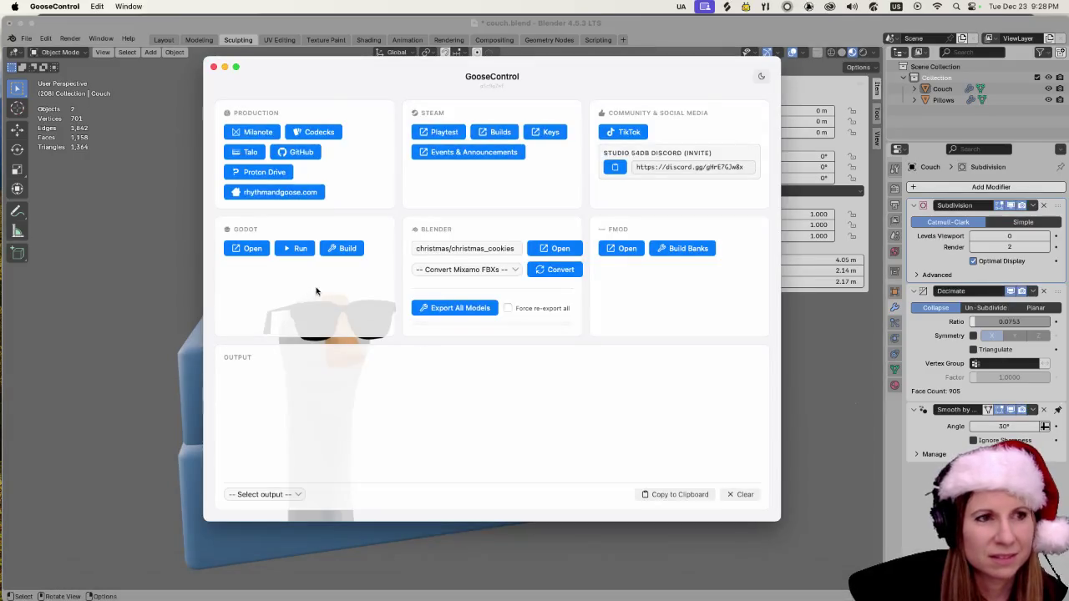
pyautogui.click(257, 249)
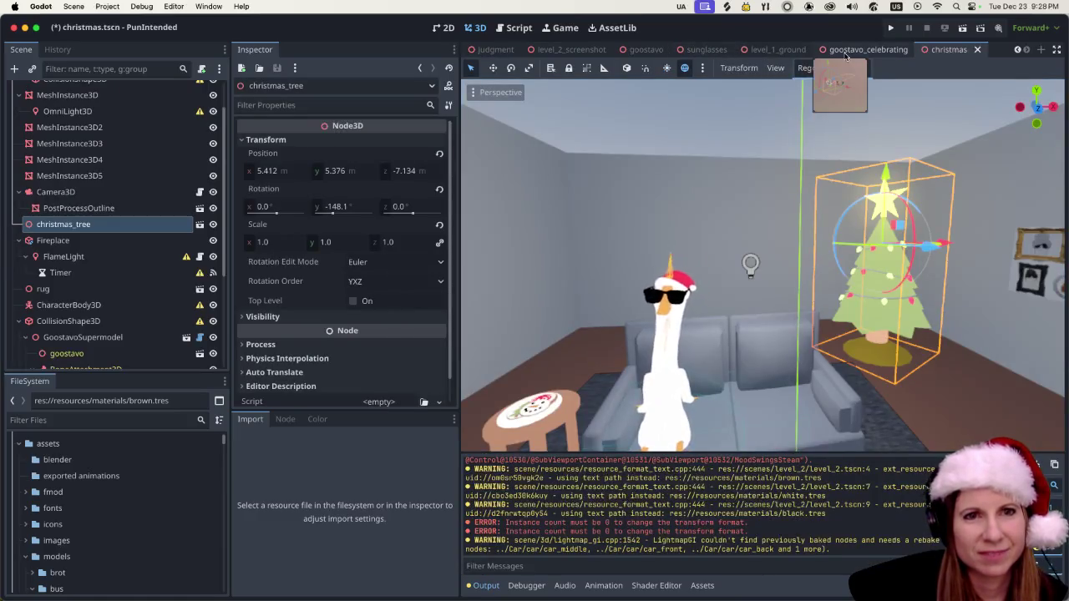
# Switch to the goostavo_celebrating scene, deselect the root node, then save and run it.
pyautogui.click(846, 52)
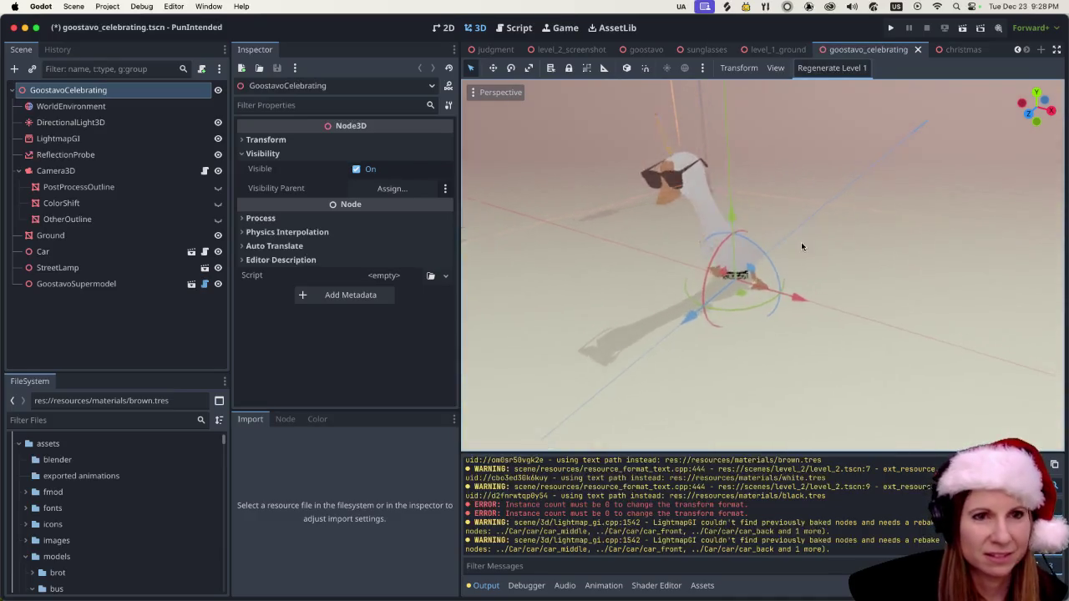
pyautogui.scroll(-5, 801, 239)
pyautogui.click(723, 309)
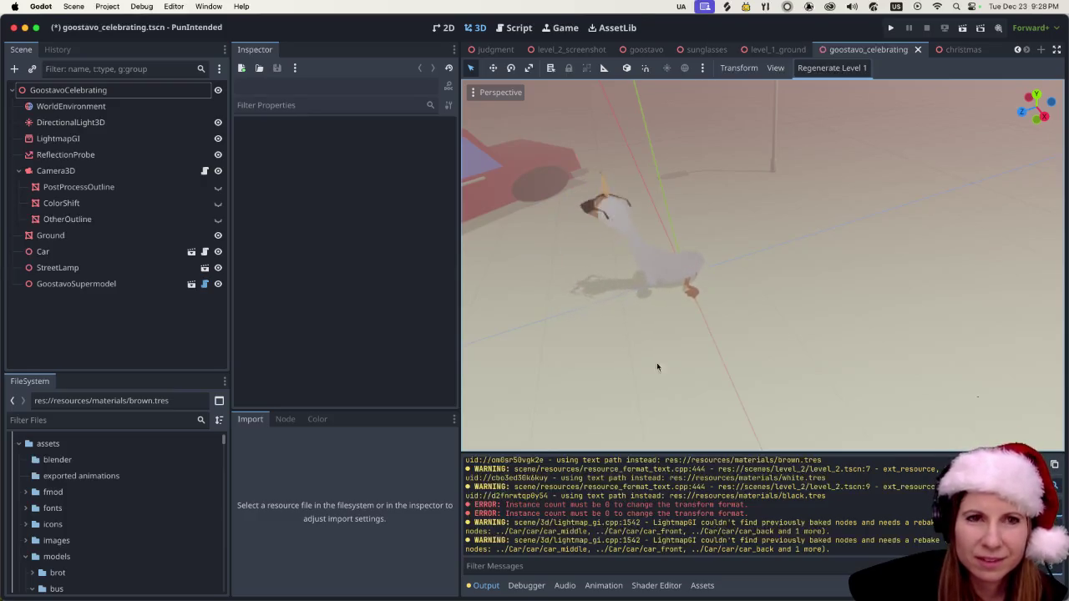
pyautogui.click(964, 30)
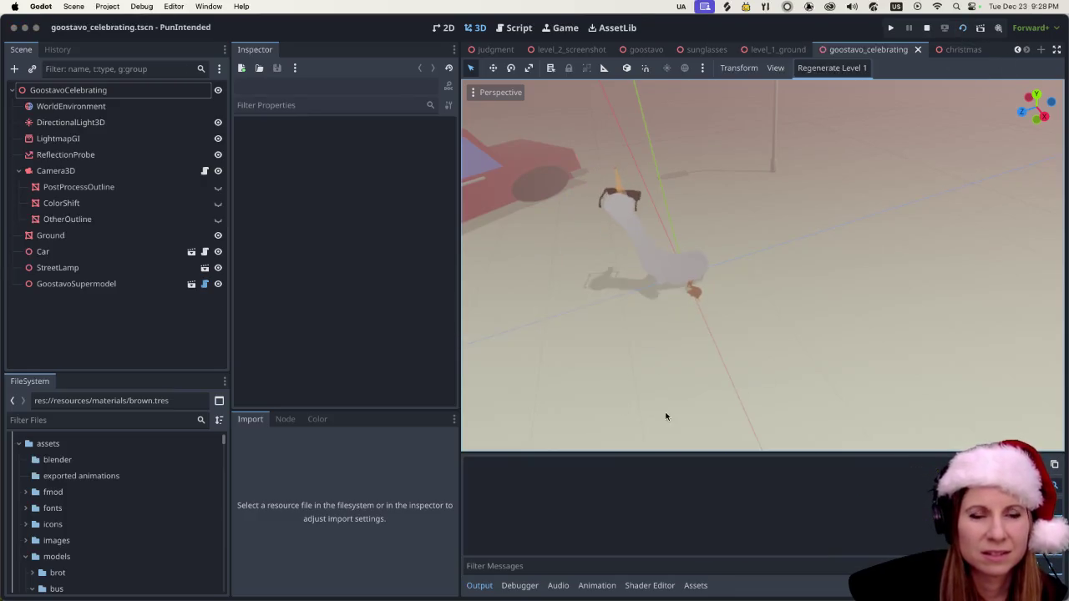